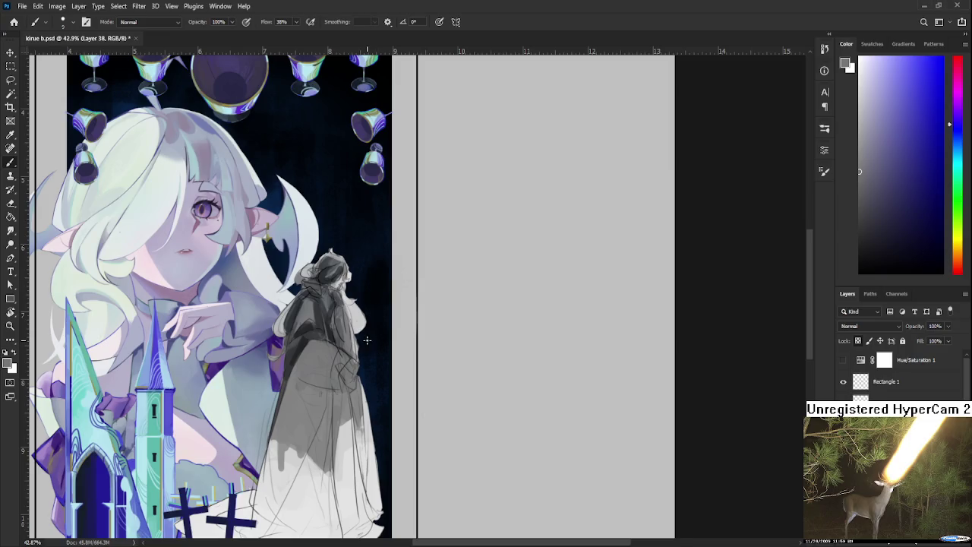
# Enlarge the brush and paint dark grey-blue shading on the robe around the arm
pyautogui.moveTo(351, 313); pyautogui.dragTo(369, 301)
pyautogui.keyDown('alt'); pyautogui.click(332, 330); pyautogui.keyUp('alt')
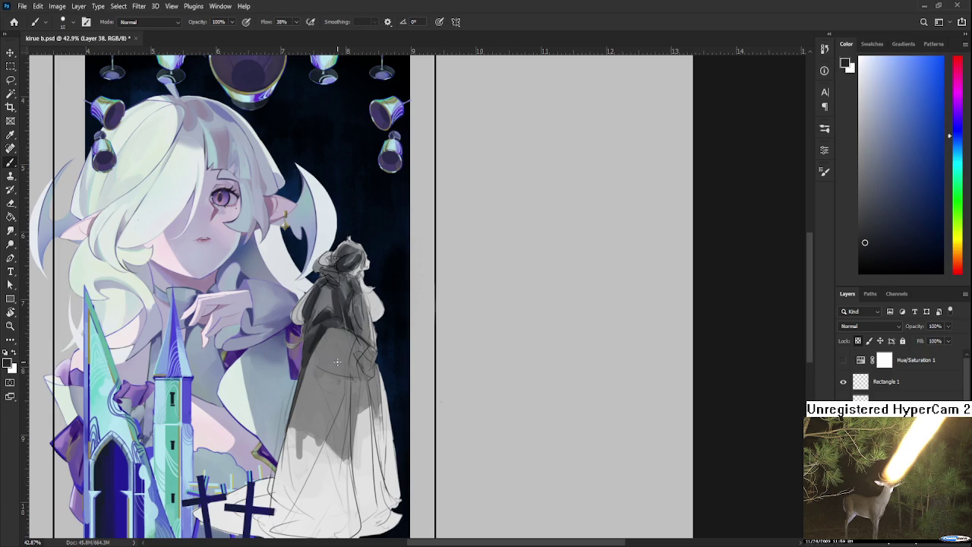
pyautogui.press(']')
pyautogui.press(']')
pyautogui.moveTo(335, 342)
pyautogui.mouseDown()
pyautogui.moveTo(335, 376)
pyautogui.moveTo(342, 378)
pyautogui.moveTo(330, 342)
pyautogui.moveTo(344, 357)
pyautogui.moveTo(374, 355)
pyautogui.mouseUp()
# Sample dark navy from the figure and add dark strokes to the robe
pyautogui.keyDown('alt'); pyautogui.click(331, 328); pyautogui.keyUp('alt')
pyautogui.keyDown('alt'); pyautogui.click(332, 330); pyautogui.keyUp('alt')
pyautogui.keyDown('alt'); pyautogui.click(330, 357); pyautogui.keyUp('alt')
pyautogui.moveTo(372, 344)
pyautogui.mouseDown()
pyautogui.moveTo(388, 357)
pyautogui.moveTo(377, 339)
pyautogui.moveTo(370, 343)
pyautogui.mouseUp()
pyautogui.keyDown('alt'); pyautogui.click(386, 346); pyautogui.keyUp('alt')
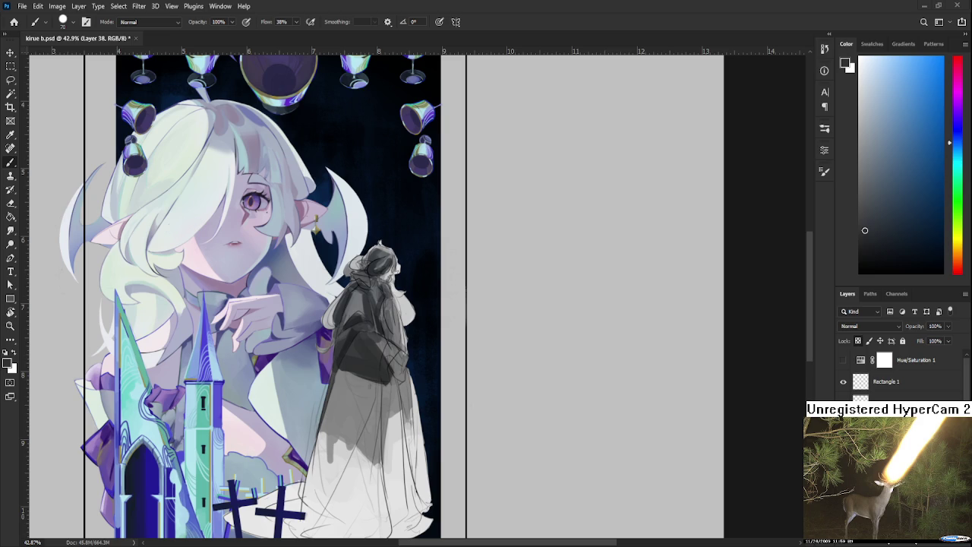
# Paint darker blue-grey strokes across the figure's dress
pyautogui.keyDown('alt'); pyautogui.click(358, 369); pyautogui.keyUp('alt')
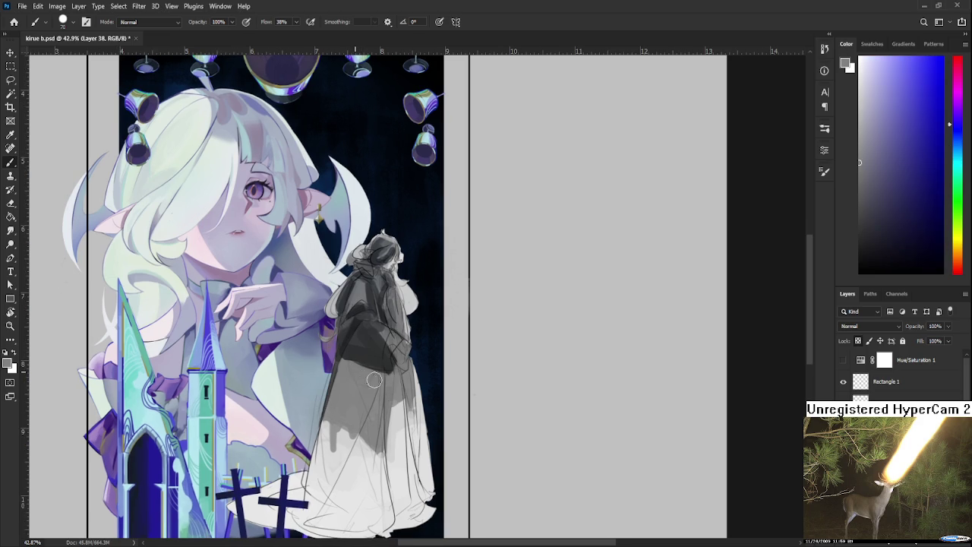
pyautogui.keyDown('alt'); pyautogui.click(364, 357); pyautogui.keyUp('alt')
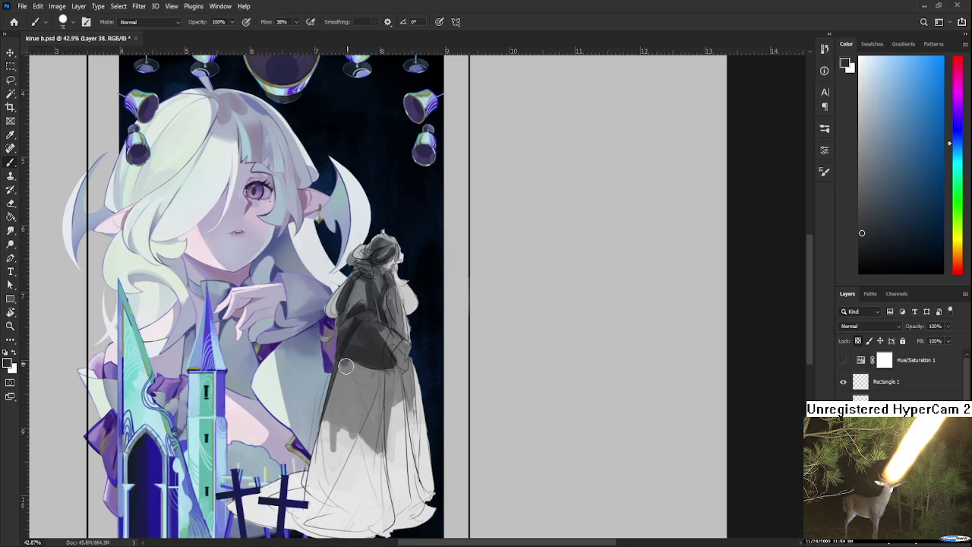
pyautogui.moveTo(347, 365)
pyautogui.mouseDown()
pyautogui.moveTo(387, 388)
pyautogui.moveTo(391, 371)
pyautogui.mouseUp()
pyautogui.keyDown('alt'); pyautogui.click(355, 389); pyautogui.keyUp('alt')
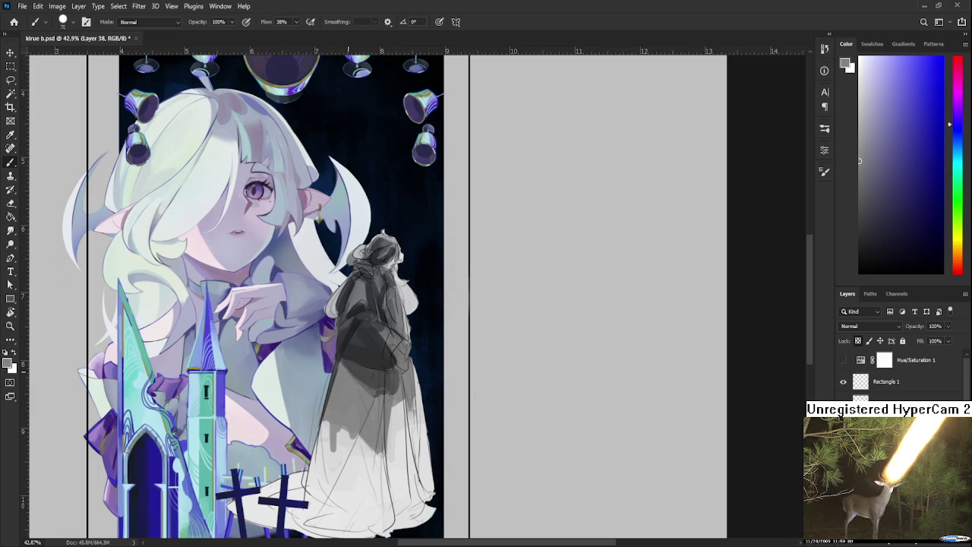
pyautogui.keyDown('alt'); pyautogui.click(374, 380); pyautogui.keyUp('alt')
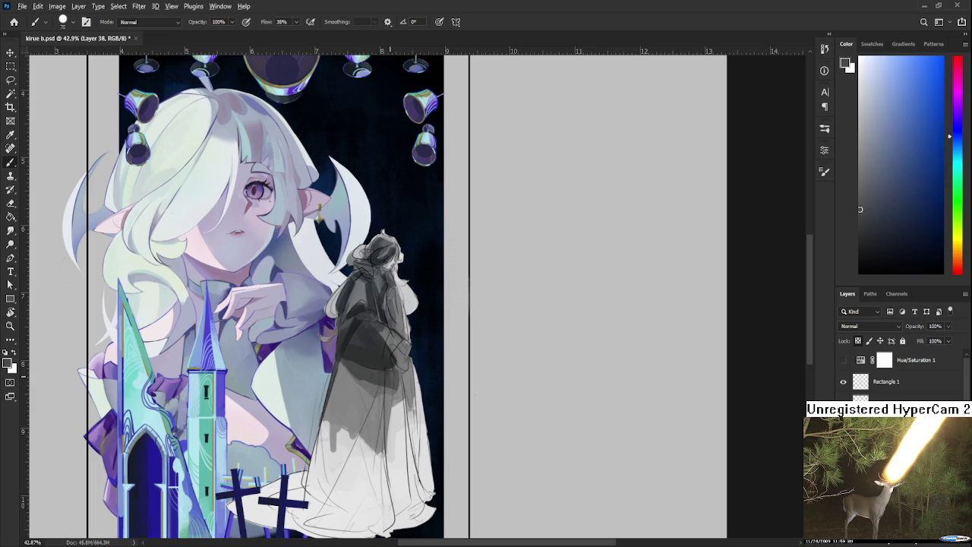
pyautogui.keyDown('alt'); pyautogui.click(375, 373); pyautogui.keyUp('alt')
pyautogui.moveTo(376, 373); pyautogui.dragTo(403, 395)
# Sample violet-grey and blue-grey tones from the dress and the figure's head
pyautogui.keyDown('alt'); pyautogui.click(397, 390); pyautogui.keyUp('alt')
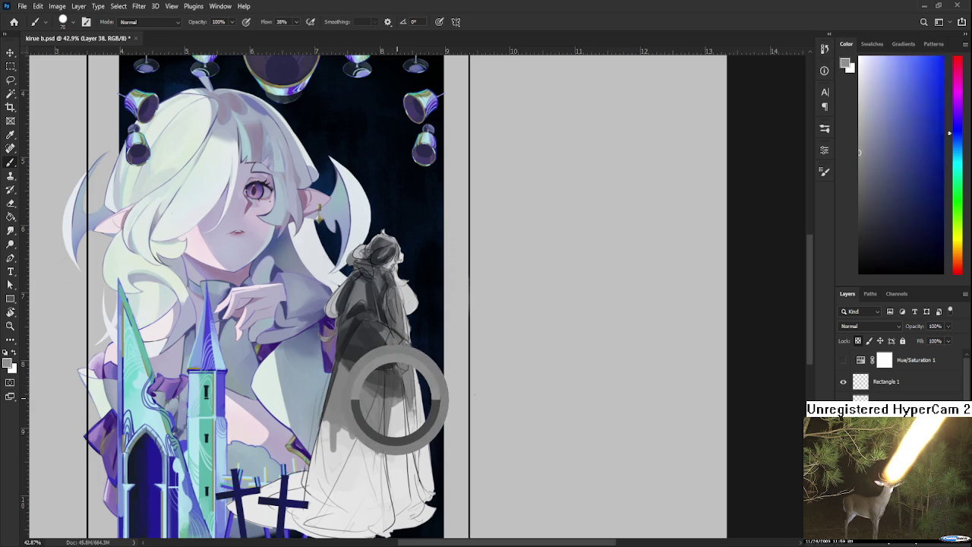
pyautogui.keyDown('alt'); pyautogui.click(402, 391); pyautogui.keyUp('alt')
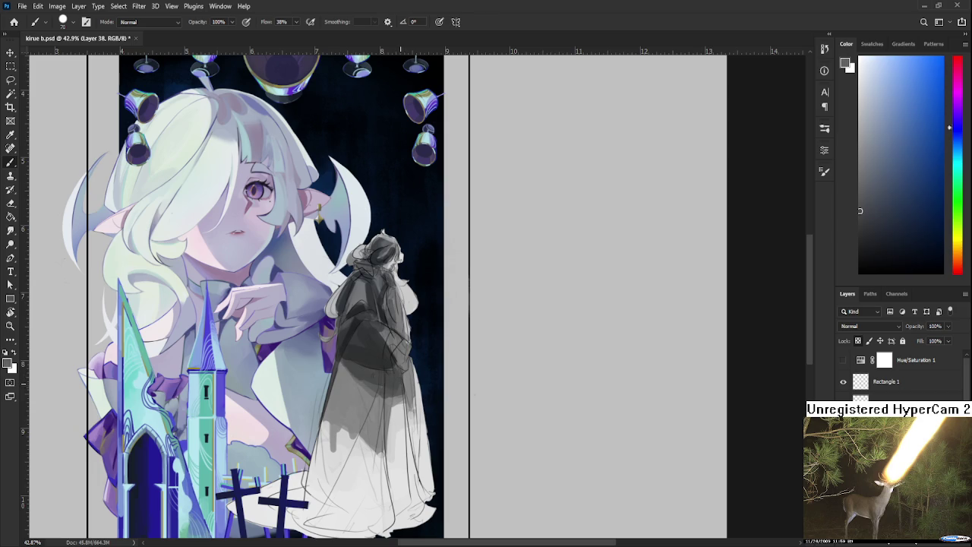
pyautogui.keyDown('alt'); pyautogui.click(396, 379); pyautogui.keyUp('alt')
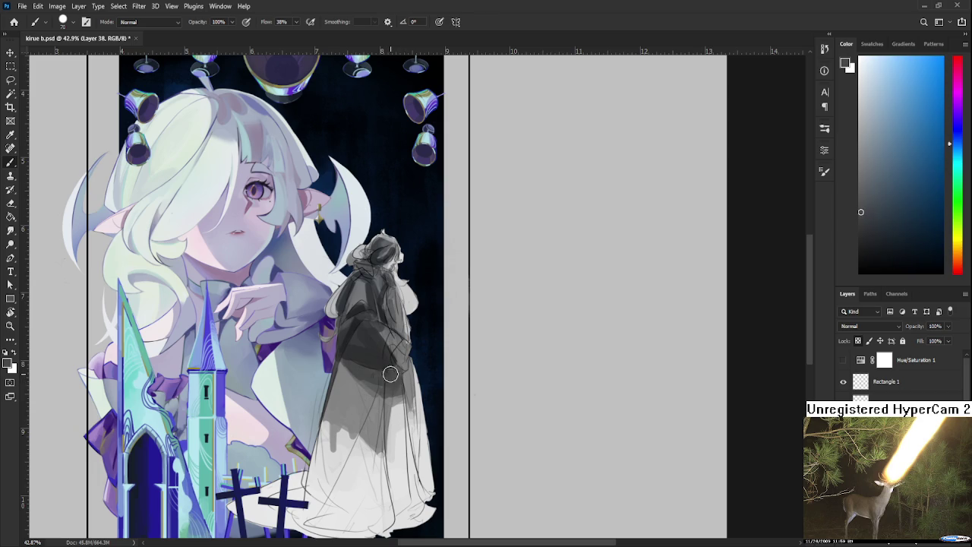
pyautogui.moveTo(380, 339)
pyautogui.mouseDown()
pyautogui.moveTo(358, 300)
pyautogui.moveTo(357, 313)
pyautogui.moveTo(371, 273)
pyautogui.mouseUp()
pyautogui.keyDown('alt'); pyautogui.click(362, 291); pyautogui.keyUp('alt')
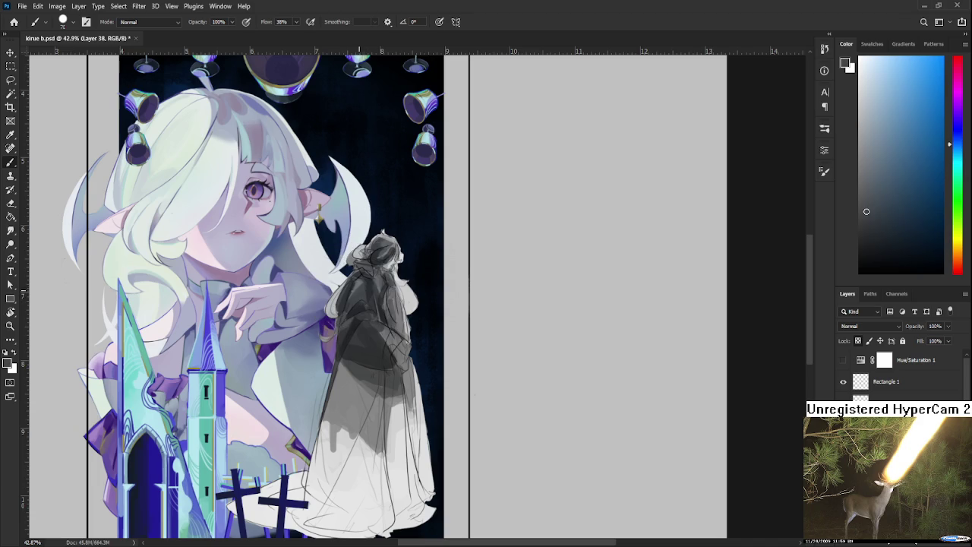
pyautogui.keyDown('alt'); pyautogui.click(353, 279); pyautogui.keyUp('alt')
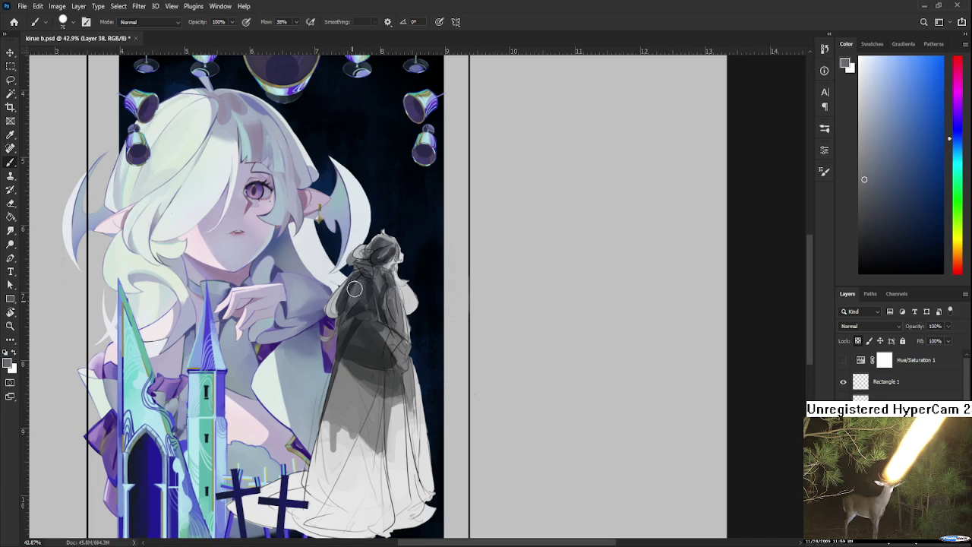
pyautogui.keyDown('alt'); pyautogui.click(363, 290); pyautogui.keyUp('alt')
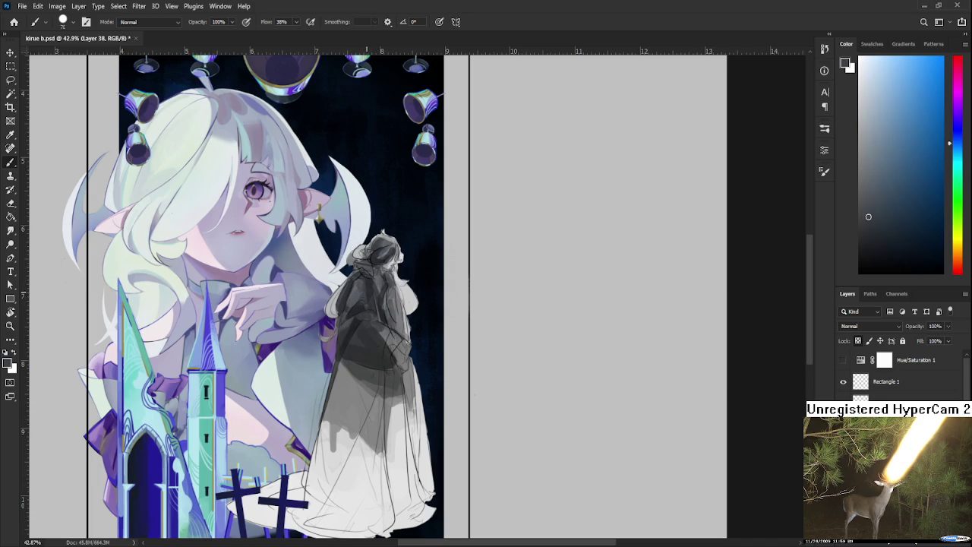
pyautogui.keyDown('alt'); pyautogui.click(362, 287); pyautogui.keyUp('alt')
# Sample lighter and darker greys from the figure's body to choose a shading tone
pyautogui.keyDown('alt'); pyautogui.click(386, 304); pyautogui.keyUp('alt')
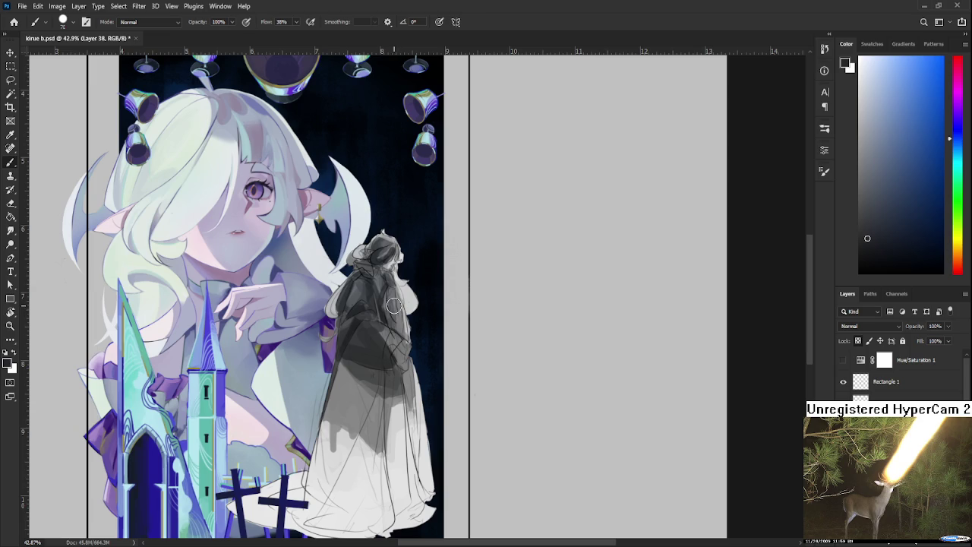
pyautogui.keyDown('alt'); pyautogui.click(387, 300); pyautogui.keyUp('alt')
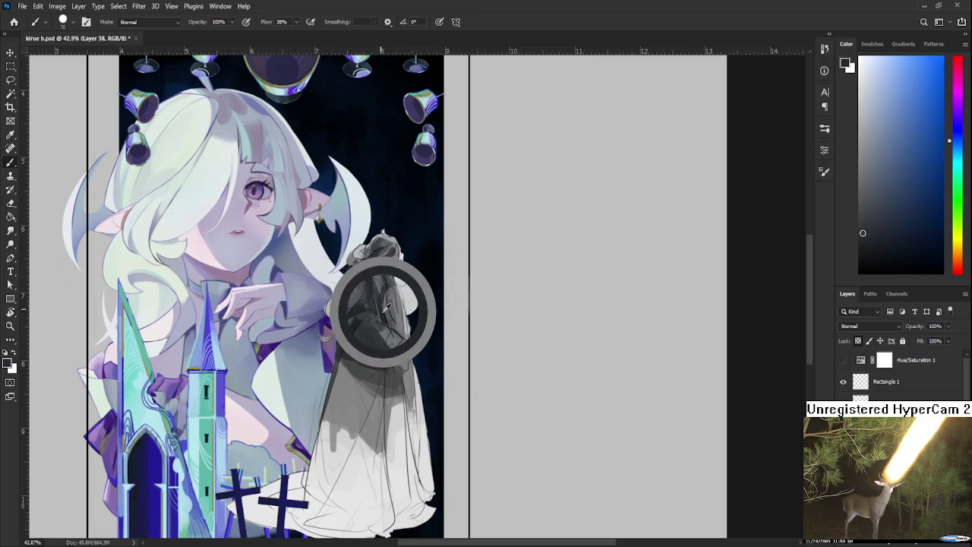
pyautogui.keyDown('alt'); pyautogui.click(401, 318); pyautogui.keyUp('alt')
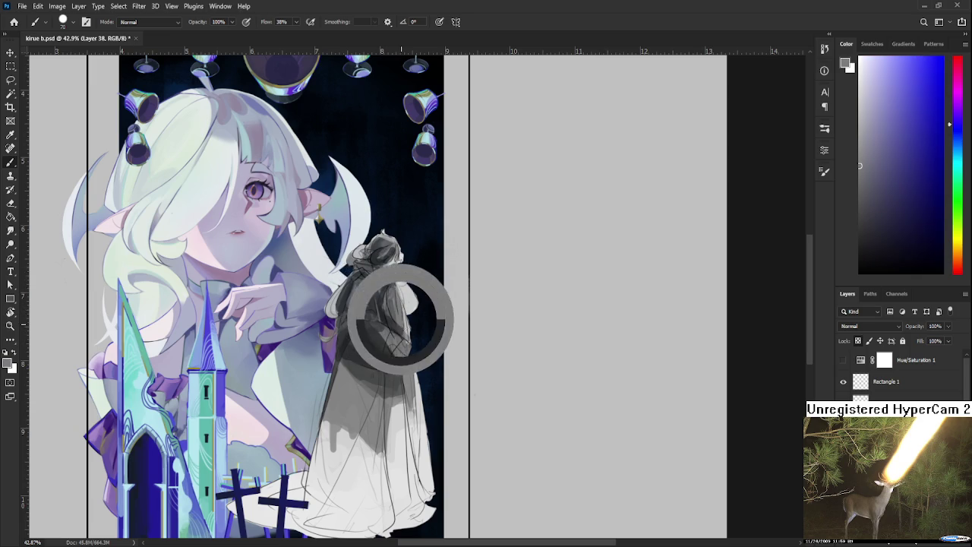
pyautogui.keyDown('alt'); pyautogui.click(391, 297); pyautogui.keyUp('alt')
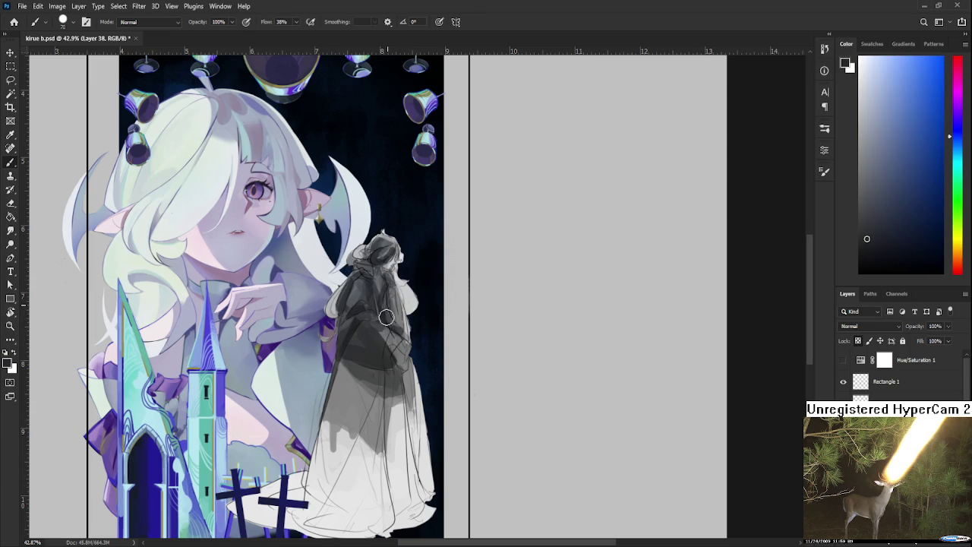
pyautogui.scroll(1, 393, 337)
pyautogui.keyDown('alt'); pyautogui.click(393, 337); pyautogui.keyUp('alt')
pyautogui.keyDown('alt'); pyautogui.click(391, 326); pyautogui.keyUp('alt')
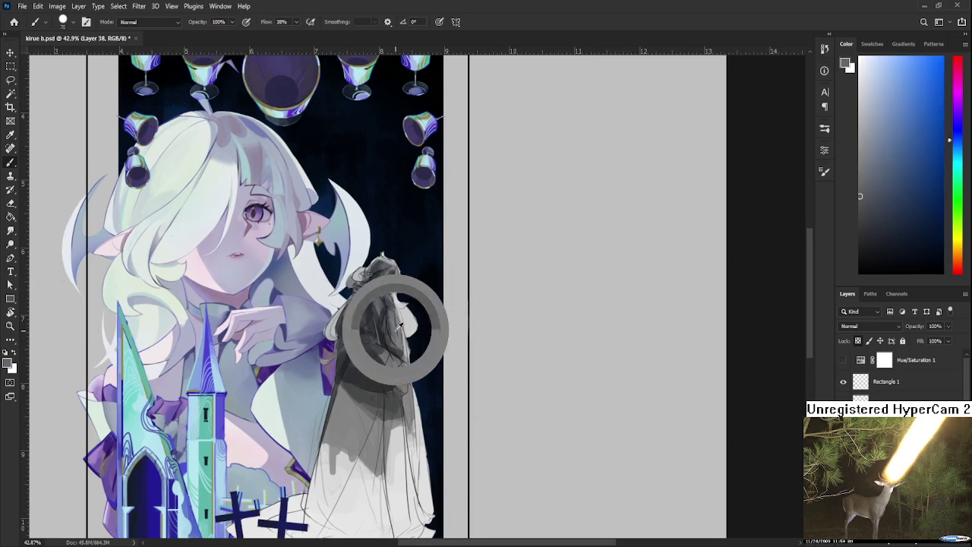
pyautogui.keyDown('alt'); pyautogui.click(395, 328); pyautogui.keyUp('alt')
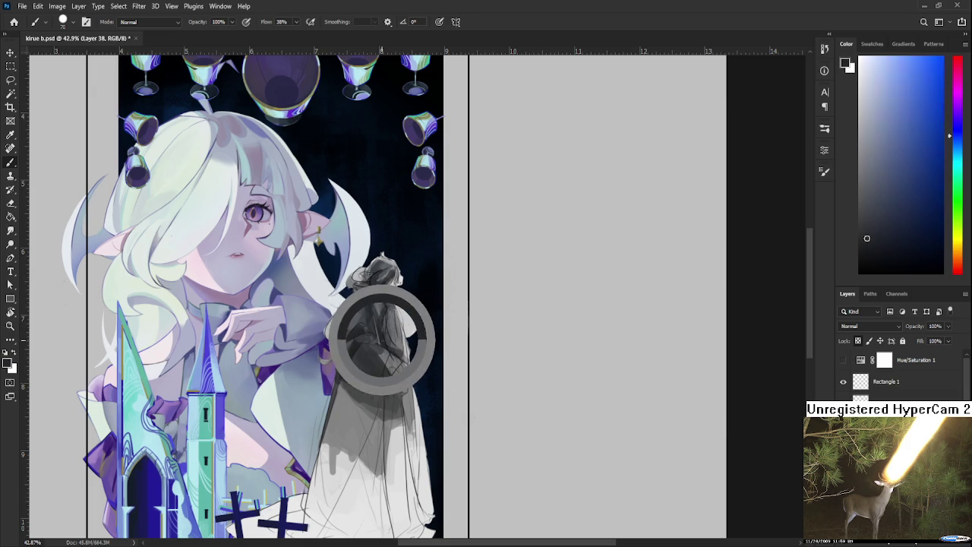
pyautogui.keyDown('alt'); pyautogui.click(402, 341); pyautogui.keyUp('alt')
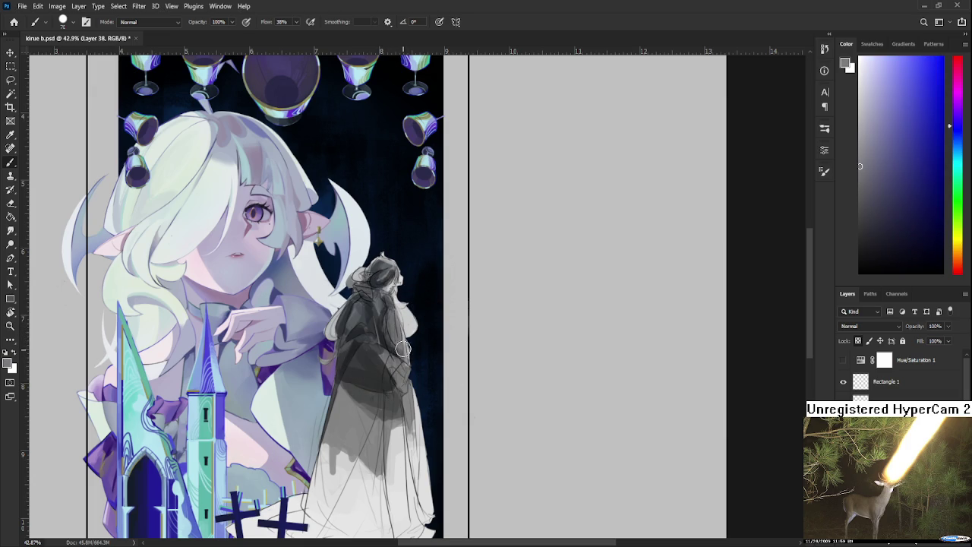
# Darken the robe folds and its left side with blue-grey shading
pyautogui.moveTo(405, 355); pyautogui.dragTo(424, 321)
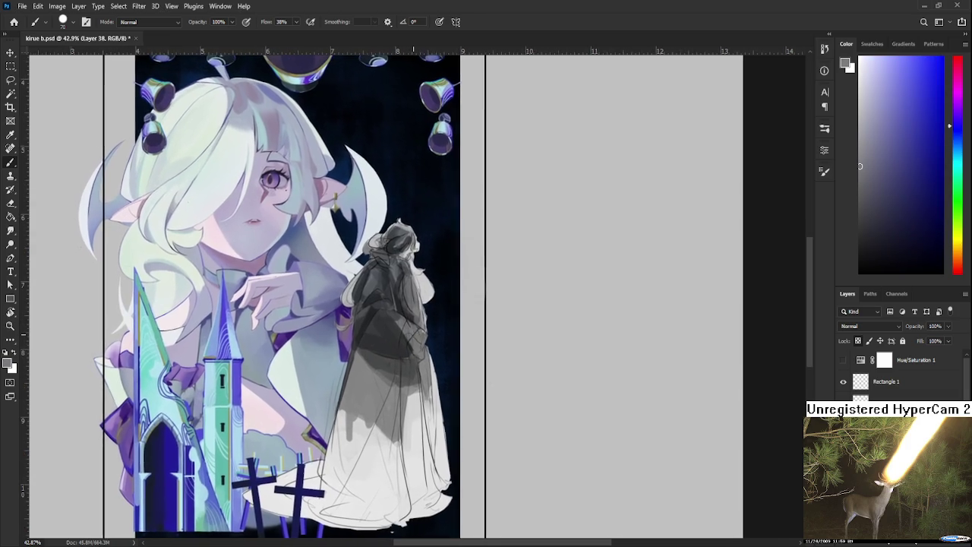
pyautogui.keyDown('alt'); pyautogui.click(383, 358); pyautogui.keyUp('alt')
pyautogui.moveTo(364, 351); pyautogui.dragTo(350, 410)
pyautogui.moveTo(369, 365)
pyautogui.mouseDown()
pyautogui.moveTo(346, 418)
pyautogui.moveTo(350, 402)
pyautogui.mouseUp()
# Paint muted blue-violet grey shading on the lower robe
pyautogui.keyDown('alt'); pyautogui.click(370, 395); pyautogui.keyUp('alt')
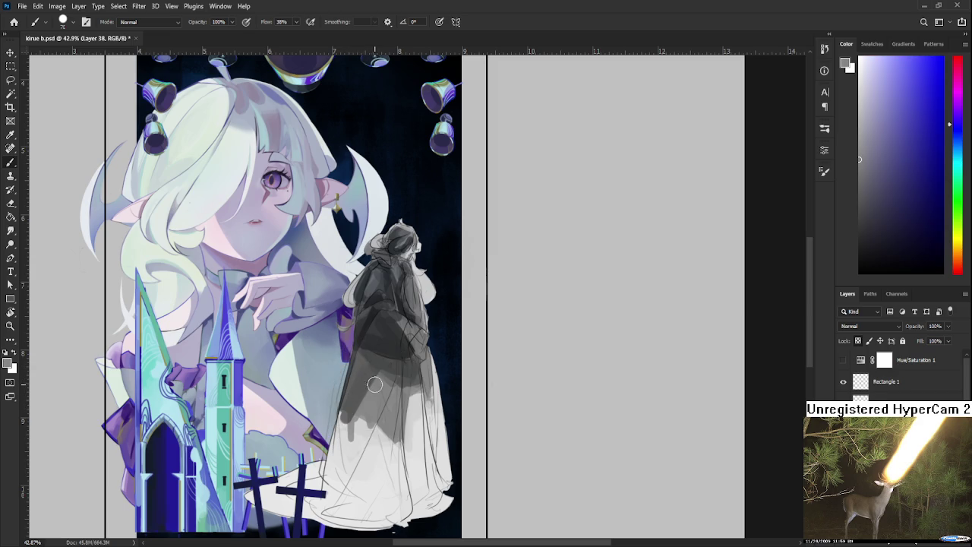
pyautogui.keyDown('alt'); pyautogui.click(372, 400); pyautogui.keyUp('alt')
pyautogui.moveTo(371, 391); pyautogui.dragTo(354, 421)
pyautogui.keyDown('alt'); pyautogui.click(380, 391); pyautogui.keyUp('alt')
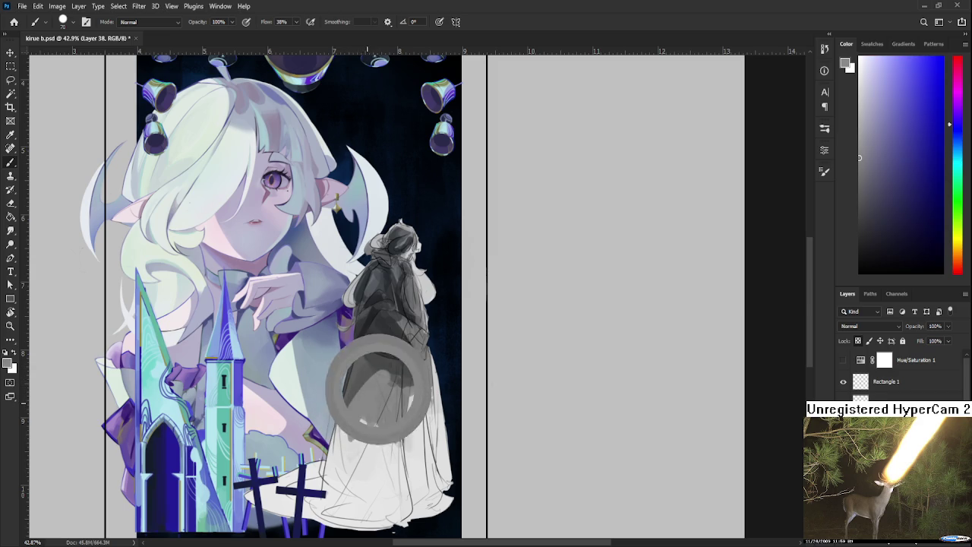
pyautogui.moveTo(376, 392); pyautogui.dragTo(362, 426)
# Extend dark blue-violet shading from the waist down toward the hem
pyautogui.keyDown('alt'); pyautogui.click(374, 389); pyautogui.keyUp('alt')
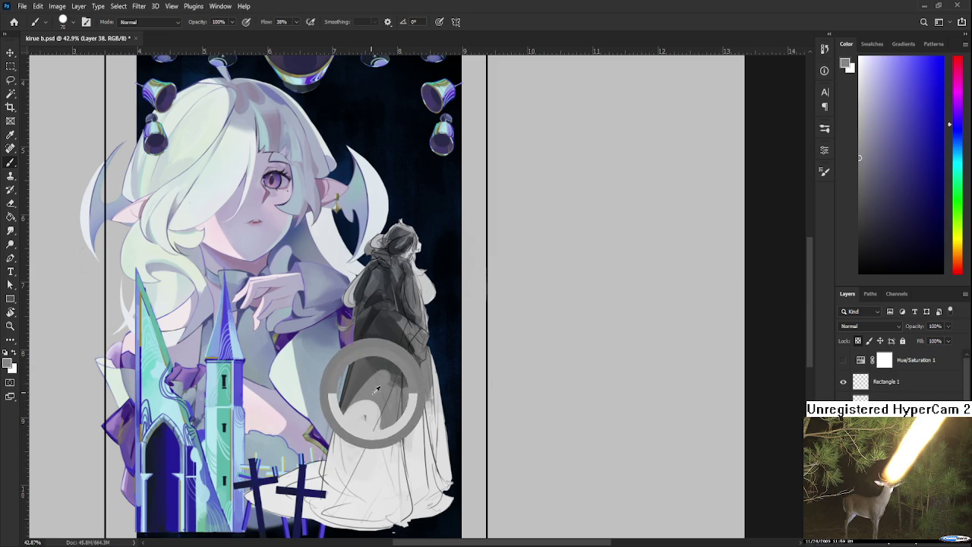
pyautogui.moveTo(377, 389)
pyautogui.mouseDown()
pyautogui.moveTo(357, 448)
pyautogui.moveTo(388, 482)
pyautogui.mouseUp()
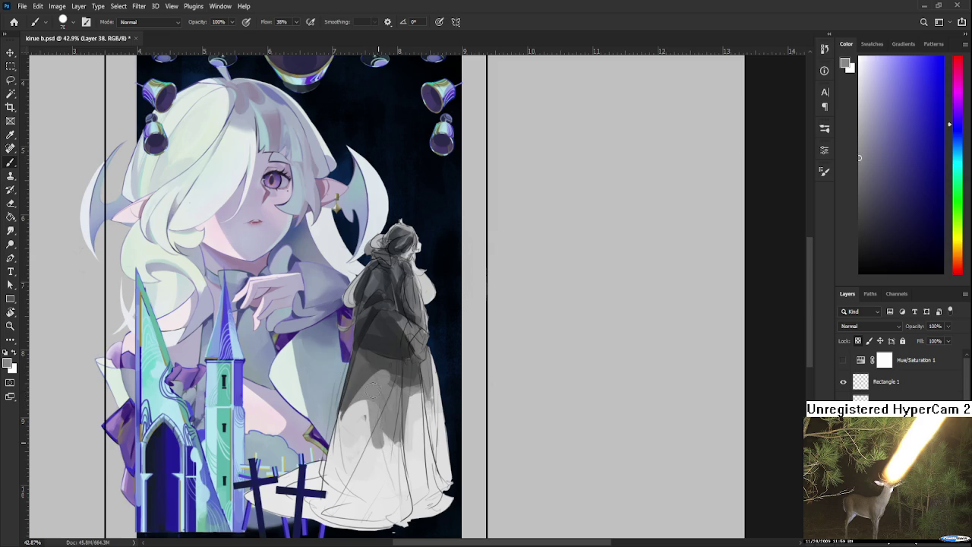
pyautogui.moveTo(371, 405); pyautogui.dragTo(387, 478)
pyautogui.hotkey('ctrl', 'z')
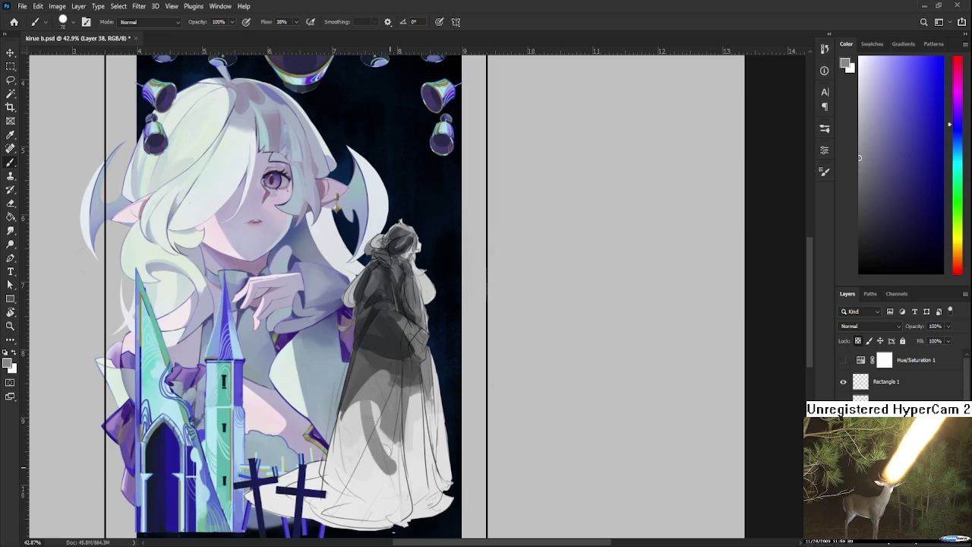
pyautogui.moveTo(364, 400); pyautogui.dragTo(379, 470)
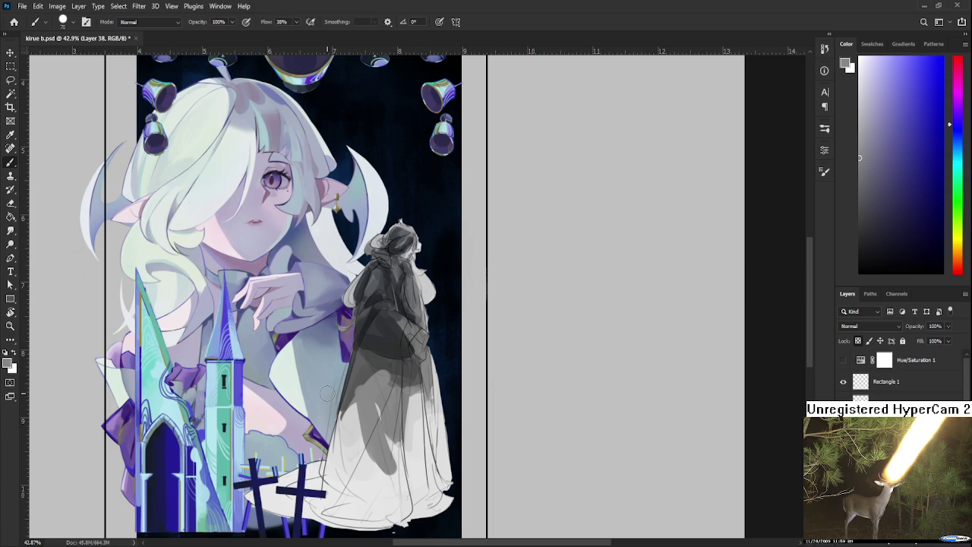
# Sample several grey shades from the cloaked figure
pyautogui.keyDown('alt'); pyautogui.click(357, 308); pyautogui.keyUp('alt')
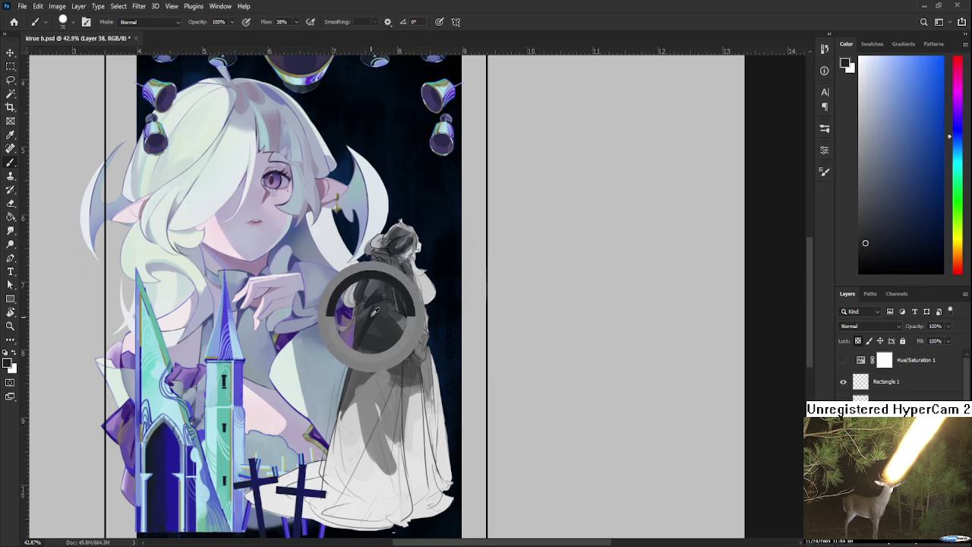
pyautogui.keyDown('alt'); pyautogui.click(398, 375); pyautogui.keyUp('alt')
pyautogui.keyDown('alt'); pyautogui.click(387, 362); pyautogui.keyUp('alt')
pyautogui.keyDown('alt'); pyautogui.click(384, 344); pyautogui.keyUp('alt')
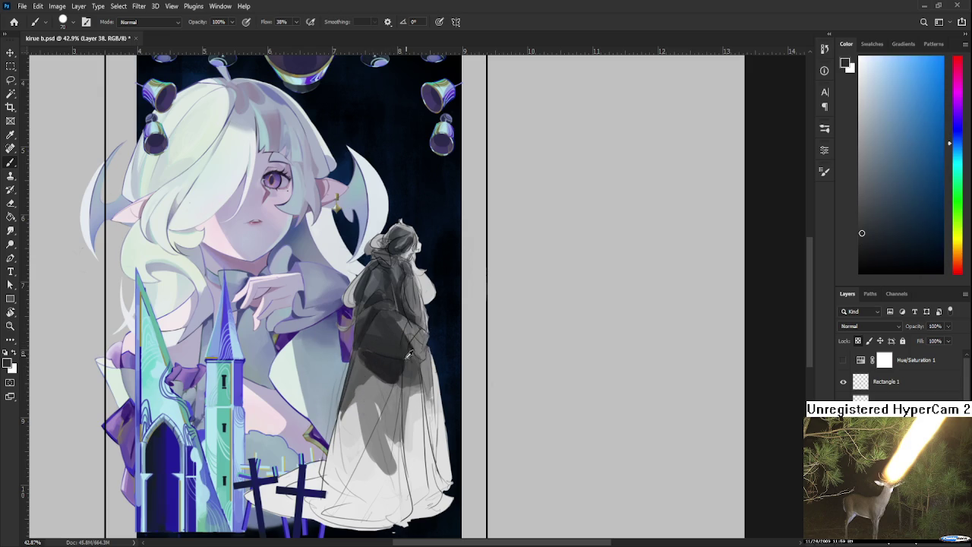
pyautogui.keyDown('alt'); pyautogui.click(398, 366); pyautogui.keyUp('alt')
# Reframe the figure and dab darker grey shading onto the coat
pyautogui.moveTo(405, 365); pyautogui.dragTo(364, 361)
pyautogui.keyDown('alt'); pyautogui.click(349, 372); pyautogui.keyUp('alt')
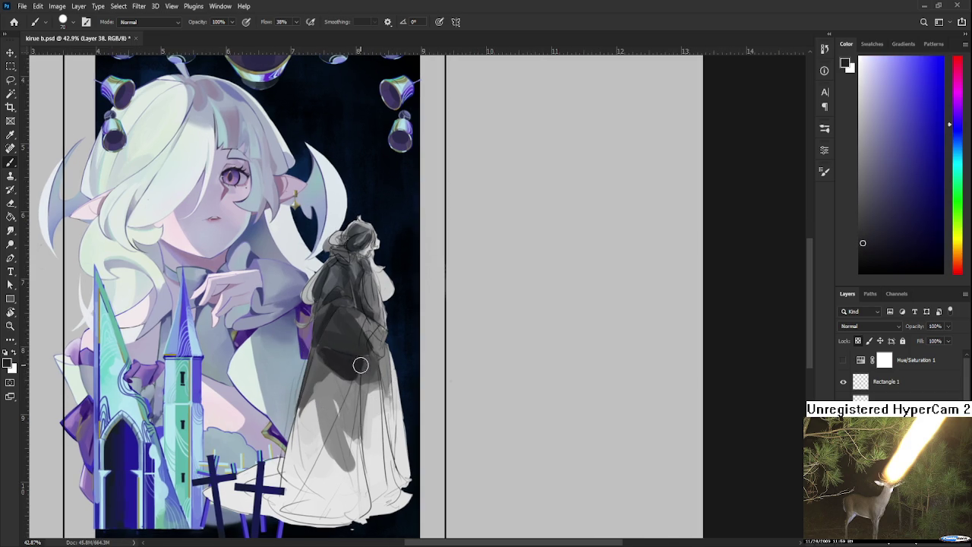
pyautogui.keyDown('alt'); pyautogui.click(373, 365); pyautogui.keyUp('alt')
pyautogui.click(367, 368)
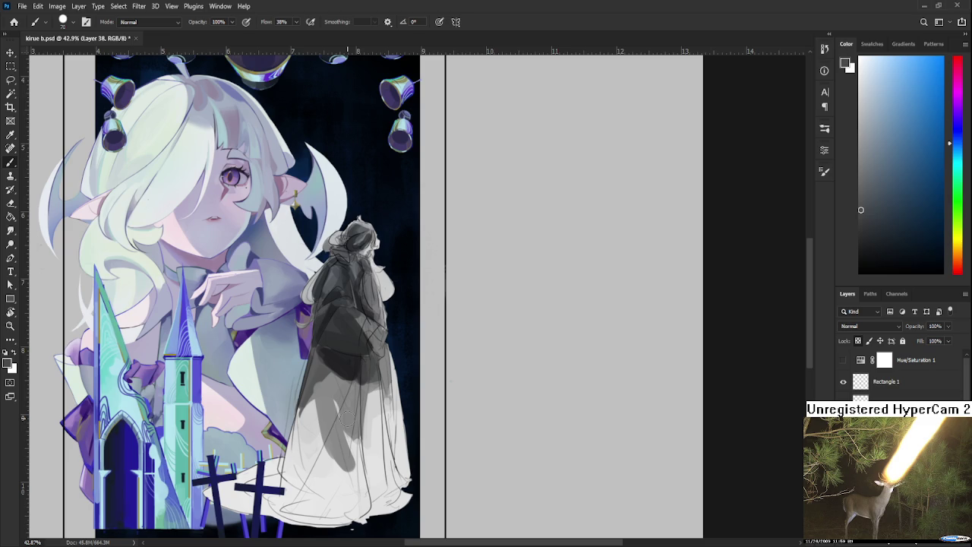
# Paint darker shading strokes across the coat around the waist
pyautogui.moveTo(348, 340)
pyautogui.mouseDown()
pyautogui.moveTo(319, 357)
pyautogui.moveTo(322, 348)
pyautogui.moveTo(324, 362)
pyautogui.mouseUp()
pyautogui.keyDown('alt'); pyautogui.click(326, 344); pyautogui.keyUp('alt')
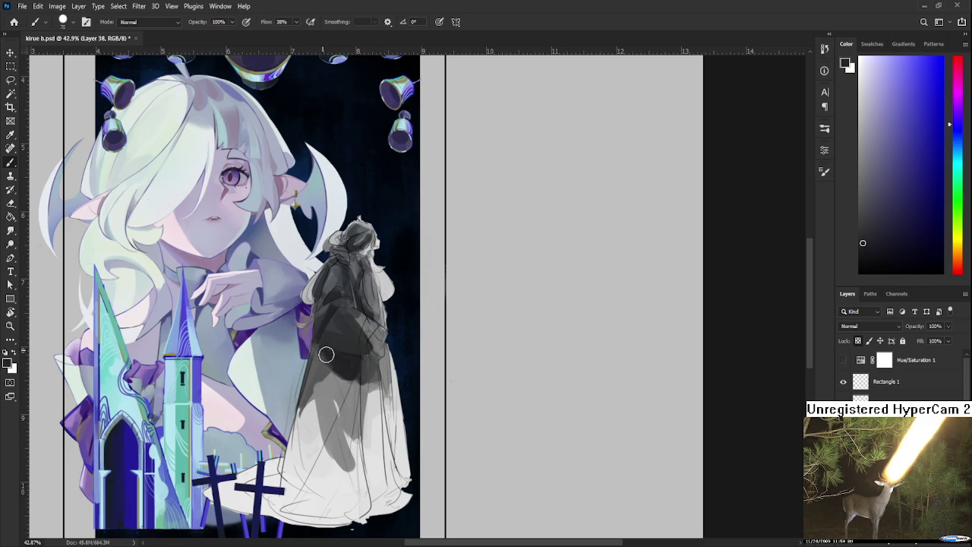
pyautogui.moveTo(360, 366); pyautogui.dragTo(376, 372)
pyautogui.keyDown('alt'); pyautogui.click(366, 383); pyautogui.keyUp('alt')
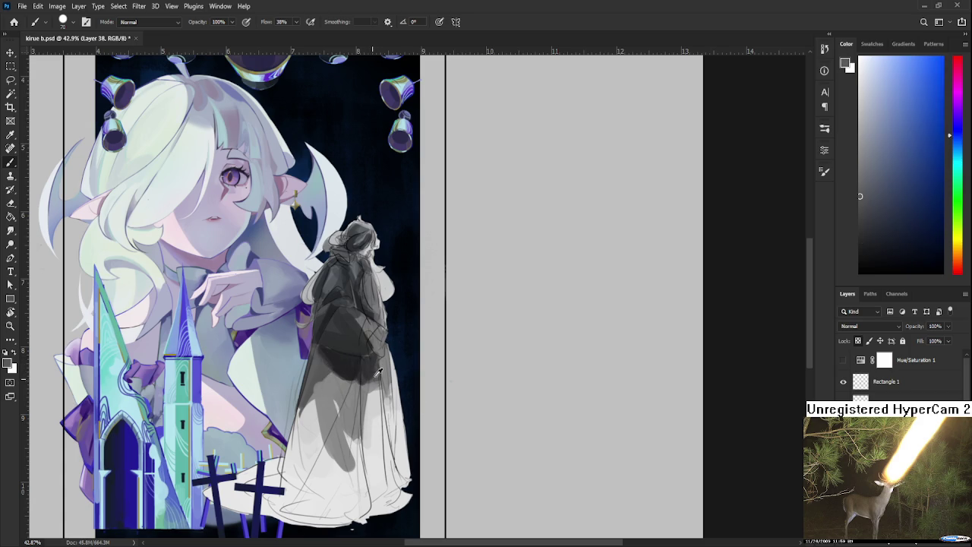
pyautogui.keyDown('alt'); pyautogui.click(370, 363); pyautogui.keyUp('alt')
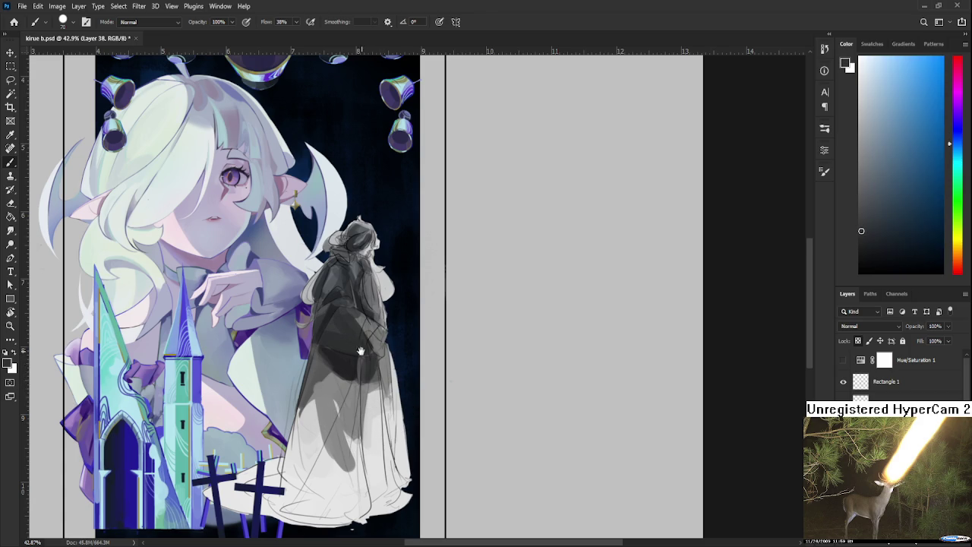
# Re-centre the figure and sample grey-blue tones from higher on the coat
pyautogui.moveTo(362, 351); pyautogui.dragTo(345, 369)
pyautogui.keyDown('alt'); pyautogui.click(340, 377); pyautogui.keyUp('alt')
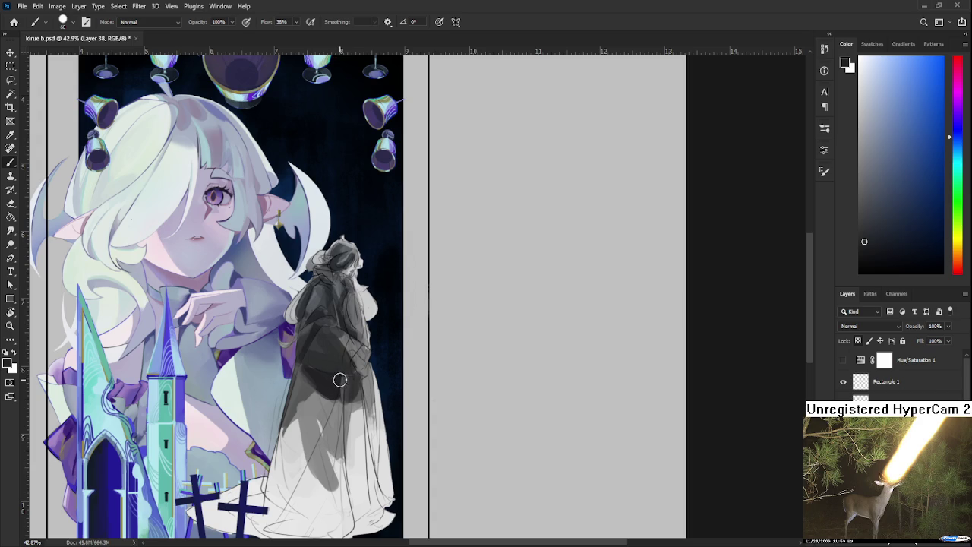
pyautogui.keyDown('alt'); pyautogui.click(340, 363); pyautogui.keyUp('alt')
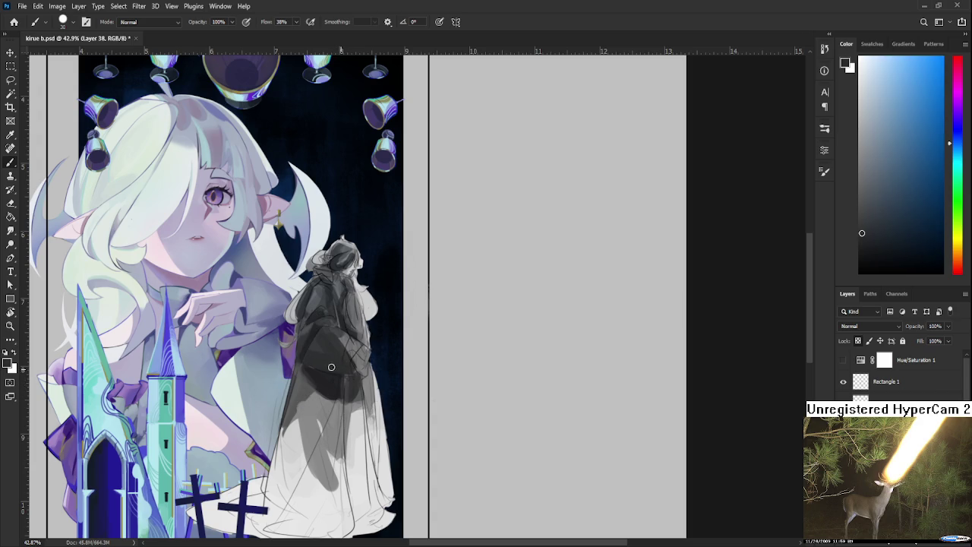
pyautogui.keyDown('alt'); pyautogui.moveTo(337, 365); pyautogui.dragTo(335, 363); pyautogui.keyUp('alt')
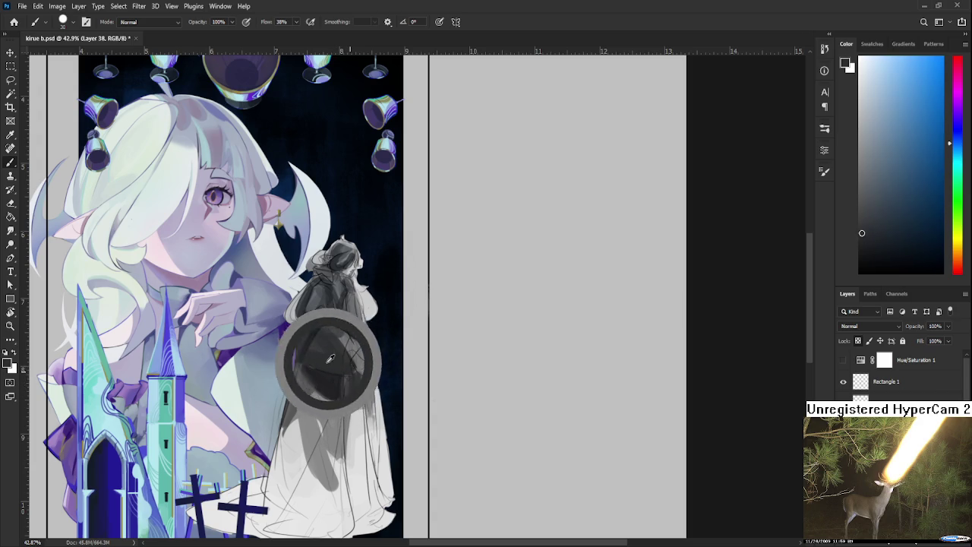
pyautogui.keyDown('alt'); pyautogui.click(337, 346); pyautogui.keyUp('alt')
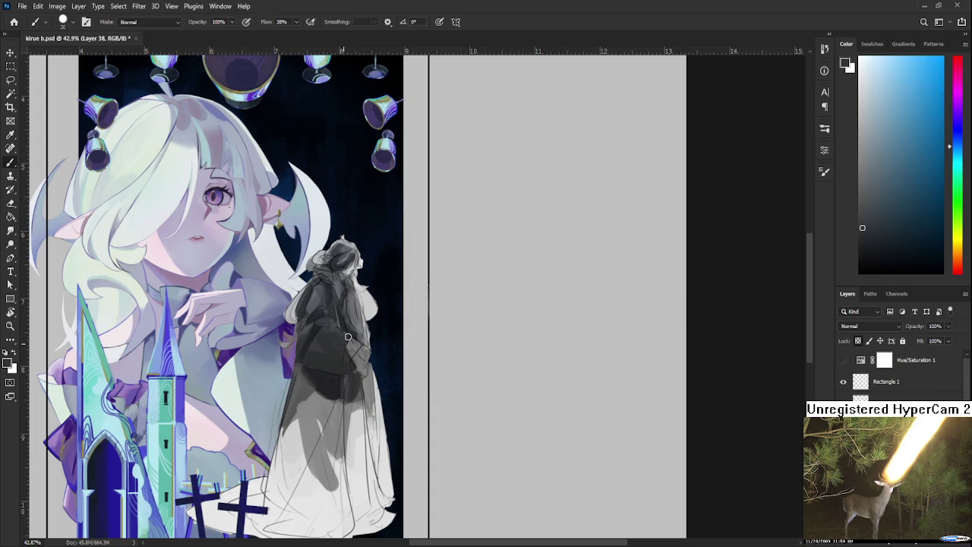
pyautogui.keyDown('alt'); pyautogui.click(338, 345); pyautogui.keyUp('alt')
pyautogui.moveTo(336, 348); pyautogui.dragTo(358, 322)
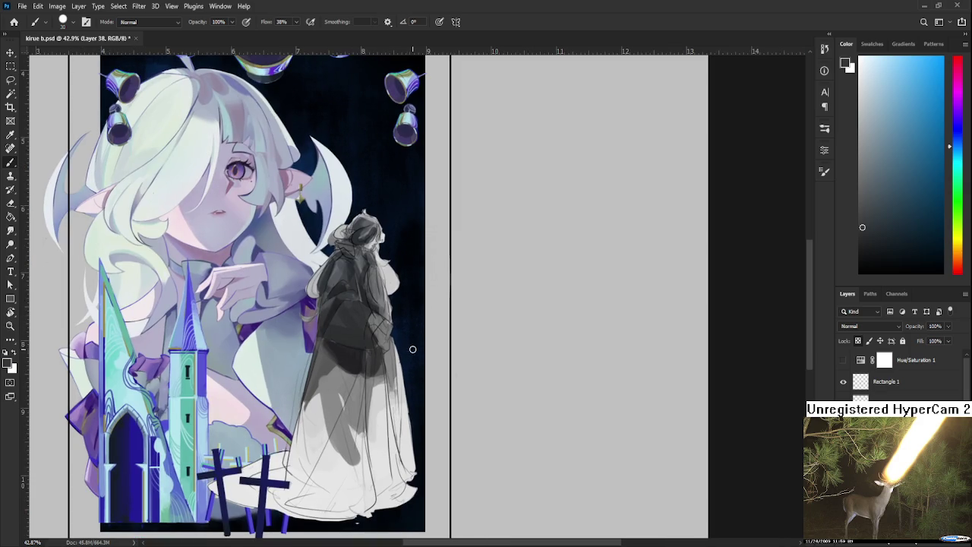
# Zoom the view and sample blue-violet and light greys from the figure
pyautogui.scroll(-1, 412, 348)
pyautogui.scroll(1, 402, 334)
pyautogui.scroll(1, 292, 295)
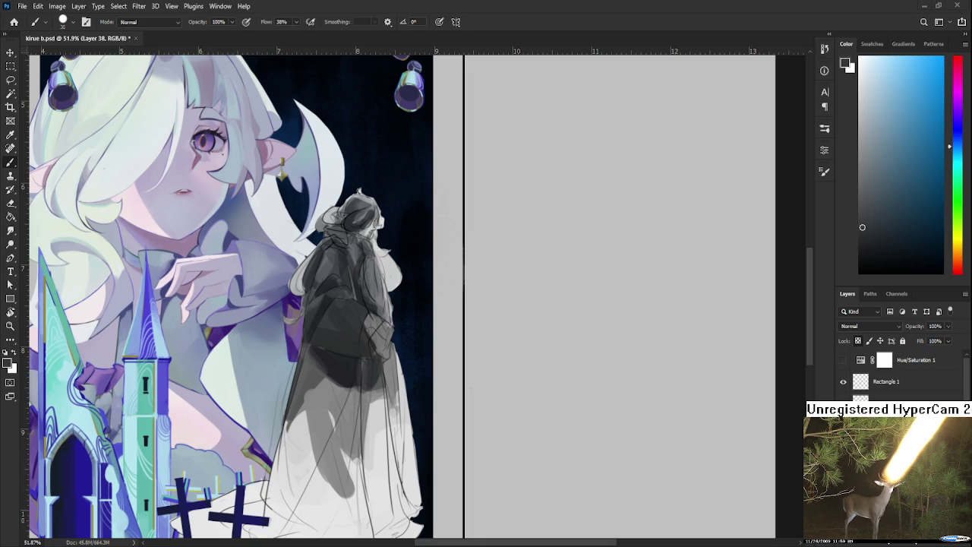
pyautogui.keyDown('alt'); pyautogui.click(327, 354); pyautogui.keyUp('alt')
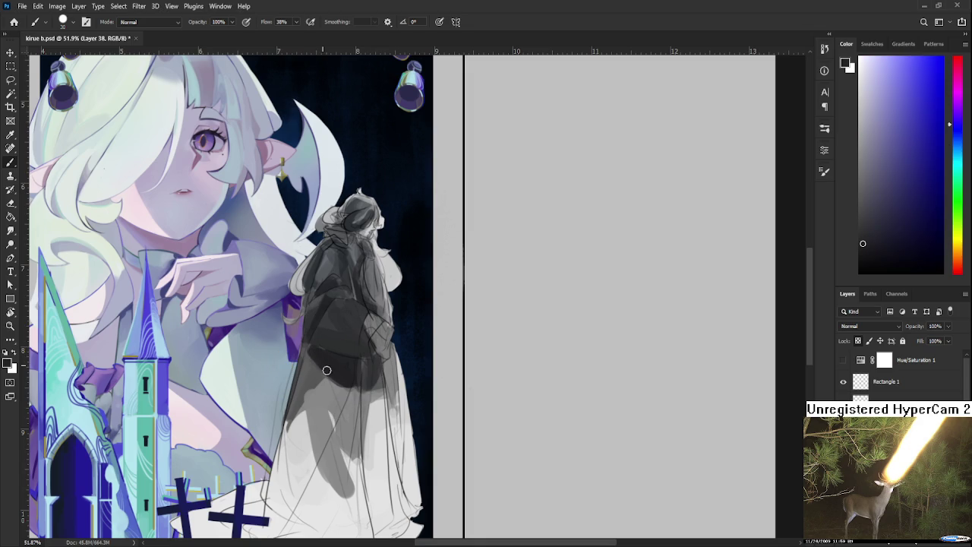
pyautogui.keyDown('alt'); pyautogui.click(326, 368); pyautogui.keyUp('alt')
pyautogui.keyDown('alt'); pyautogui.click(325, 366); pyautogui.keyUp('alt')
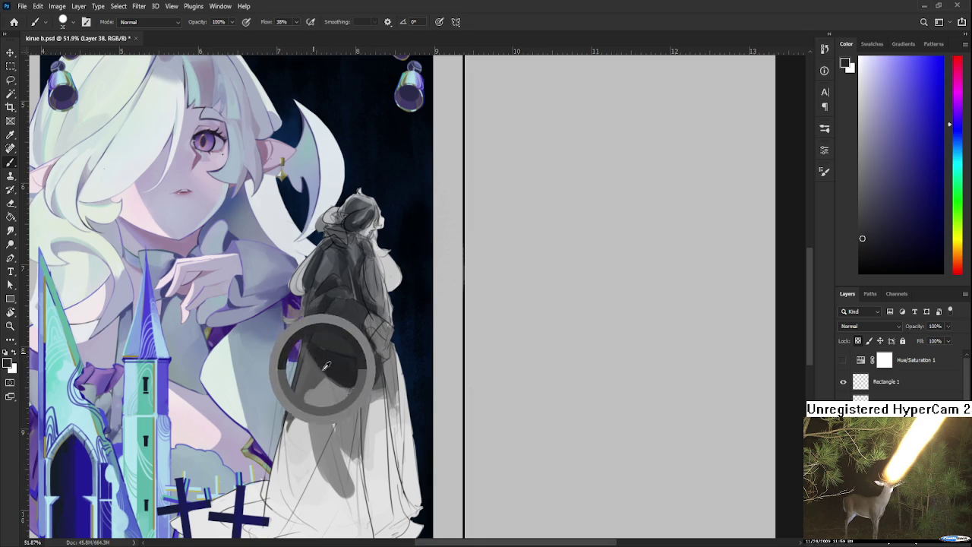
pyautogui.moveTo(326, 367); pyautogui.dragTo(325, 346)
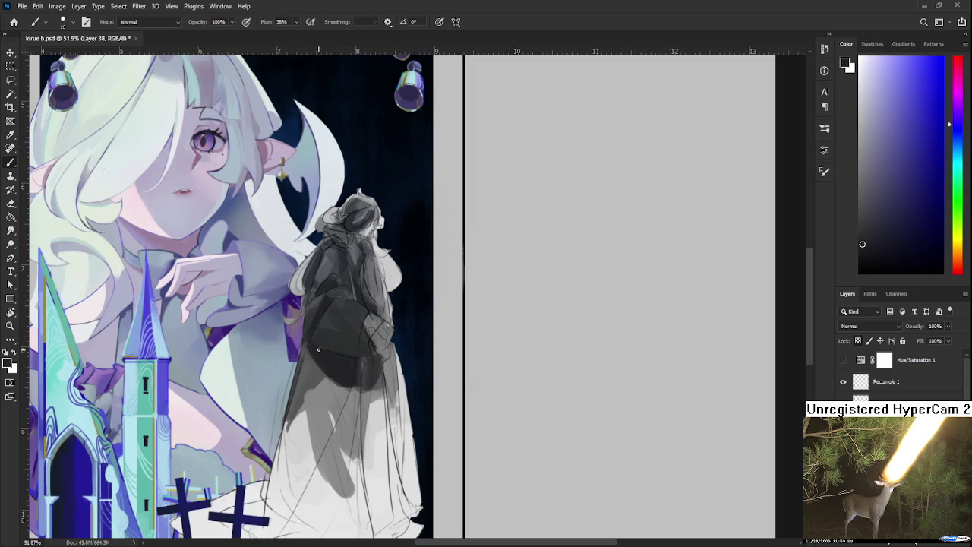
pyautogui.moveTo(338, 347); pyautogui.dragTo(318, 342)
pyautogui.keyDown('alt'); pyautogui.click(327, 373); pyautogui.keyUp('alt')
pyautogui.keyDown('alt'); pyautogui.click(337, 387); pyautogui.keyUp('alt')
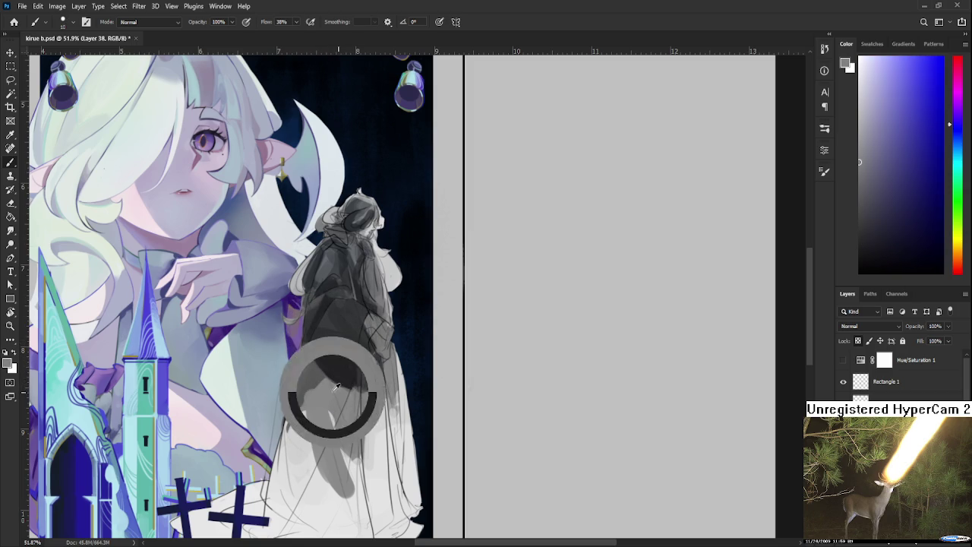
# Pick near-black from the skirt and paint a short dark stroke up the torso
pyautogui.keyDown('alt'); pyautogui.click(331, 384); pyautogui.keyUp('alt')
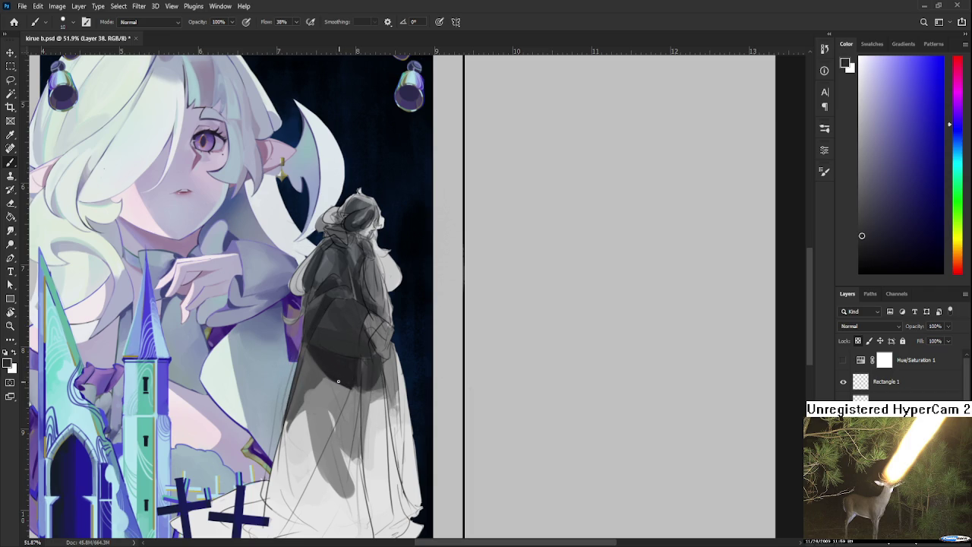
pyautogui.keyDown('alt'); pyautogui.click(342, 380); pyautogui.keyUp('alt')
pyautogui.keyDown('alt'); pyautogui.click(346, 388); pyautogui.keyUp('alt')
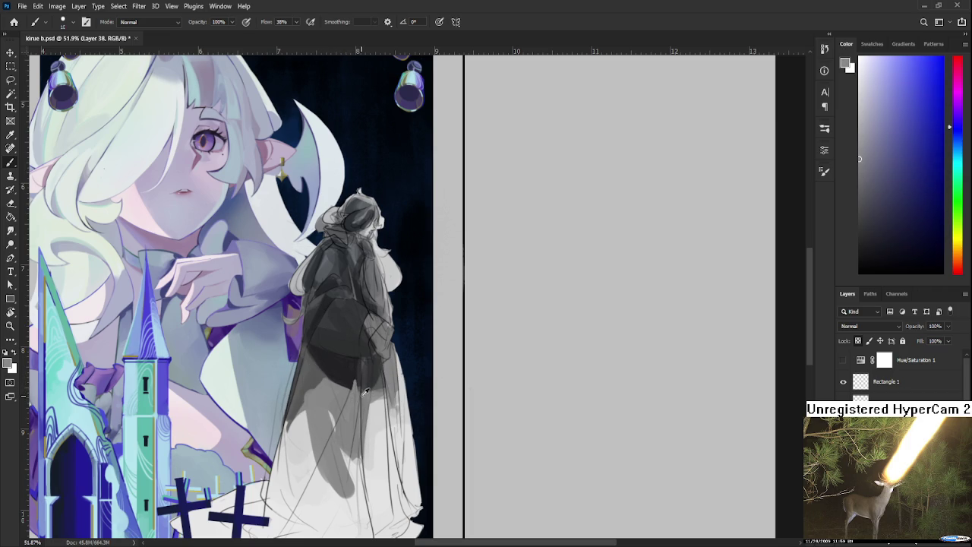
pyautogui.keyDown('alt'); pyautogui.click(363, 389); pyautogui.keyUp('alt')
pyautogui.keyDown('alt'); pyautogui.click(360, 387); pyautogui.keyUp('alt')
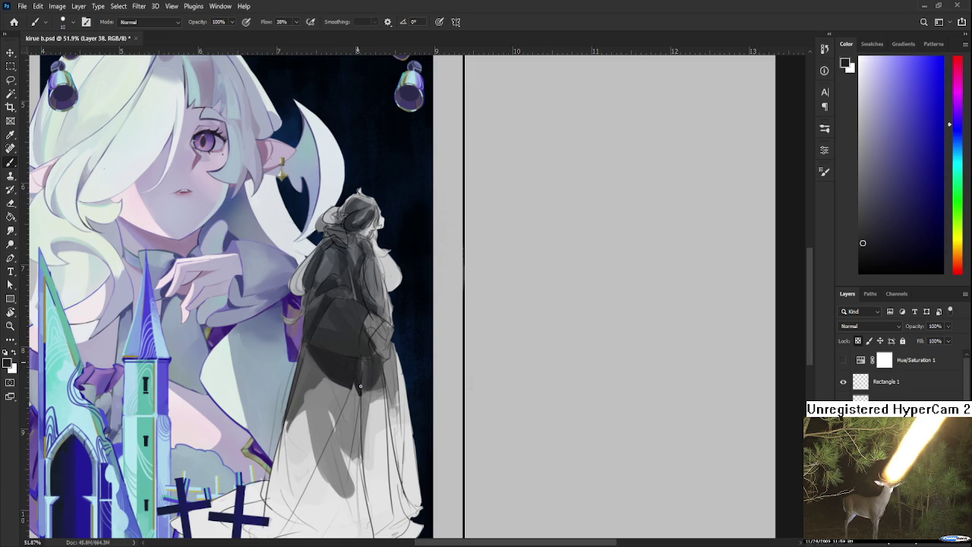
pyautogui.moveTo(361, 387); pyautogui.dragTo(362, 366)
# Sample lighter and darker greys from around the figure's sleeve
pyautogui.keyDown('alt'); pyautogui.click(327, 355); pyautogui.keyUp('alt')
pyautogui.moveTo(323, 353); pyautogui.dragTo(320, 350)
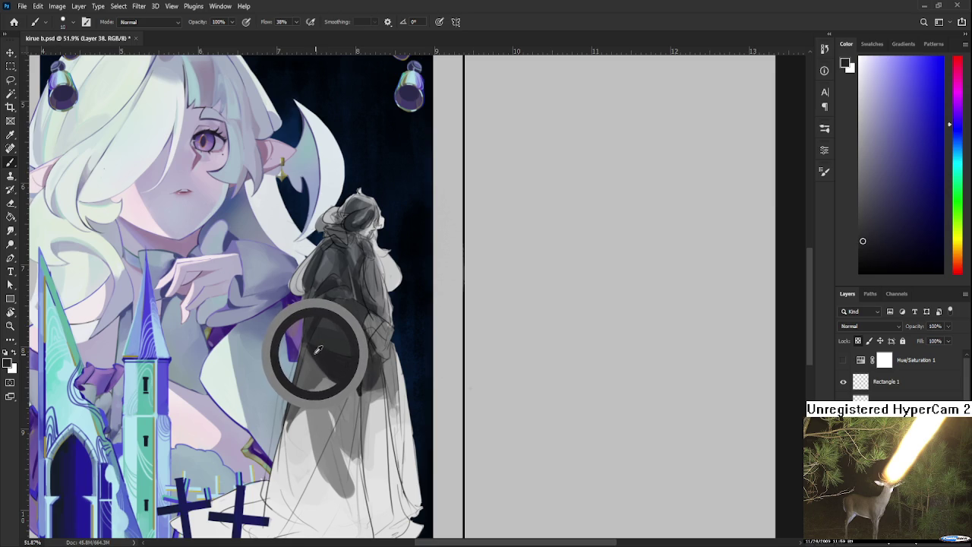
pyautogui.moveTo(319, 350); pyautogui.dragTo(304, 344)
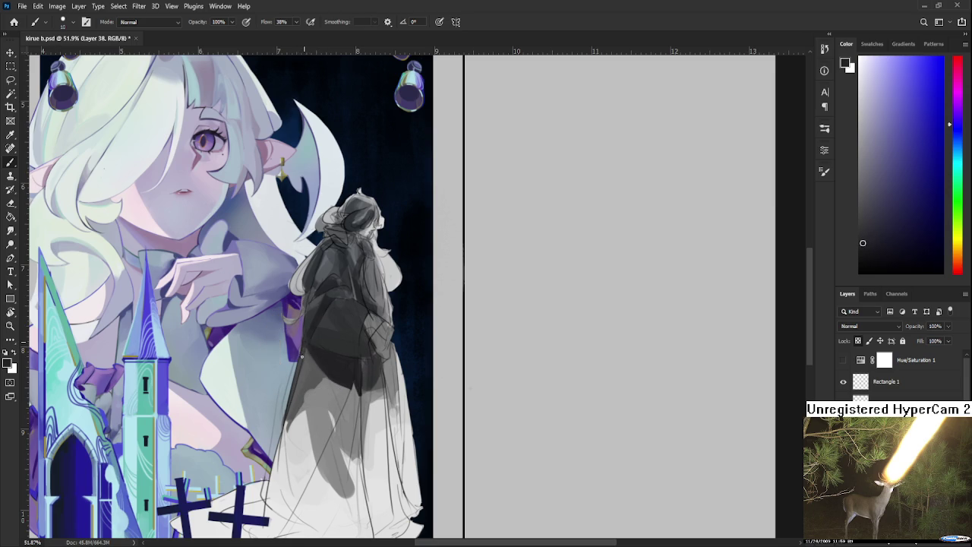
pyautogui.keyDown('alt'); pyautogui.click(306, 362); pyautogui.keyUp('alt')
pyautogui.keyDown('alt'); pyautogui.click(315, 351); pyautogui.keyUp('alt')
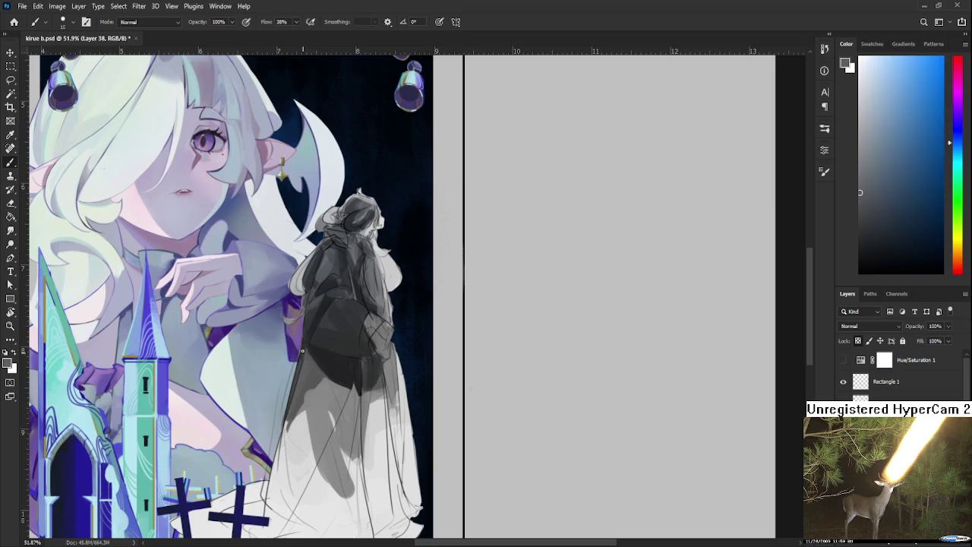
pyautogui.moveTo(305, 357); pyautogui.dragTo(307, 343)
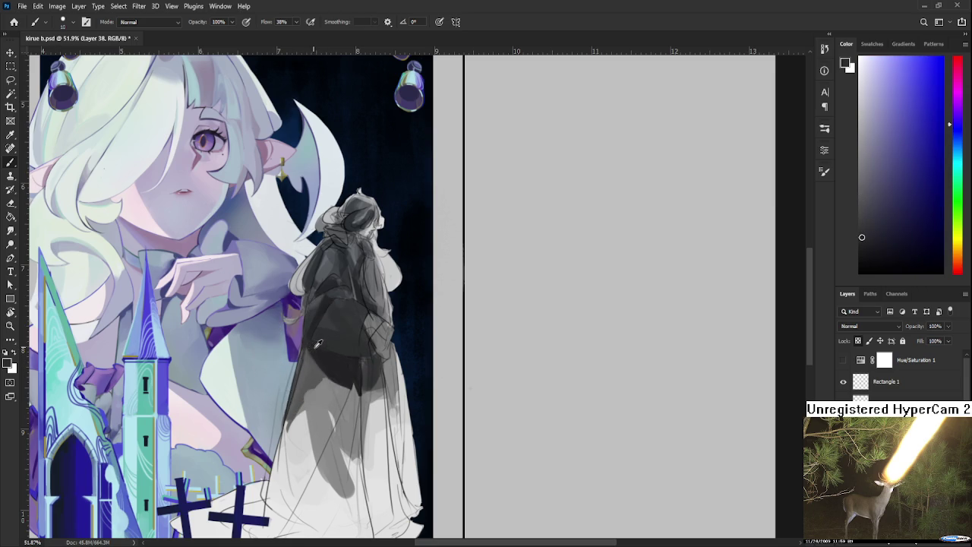
pyautogui.keyDown('alt'); pyautogui.click(335, 358); pyautogui.keyUp('alt')
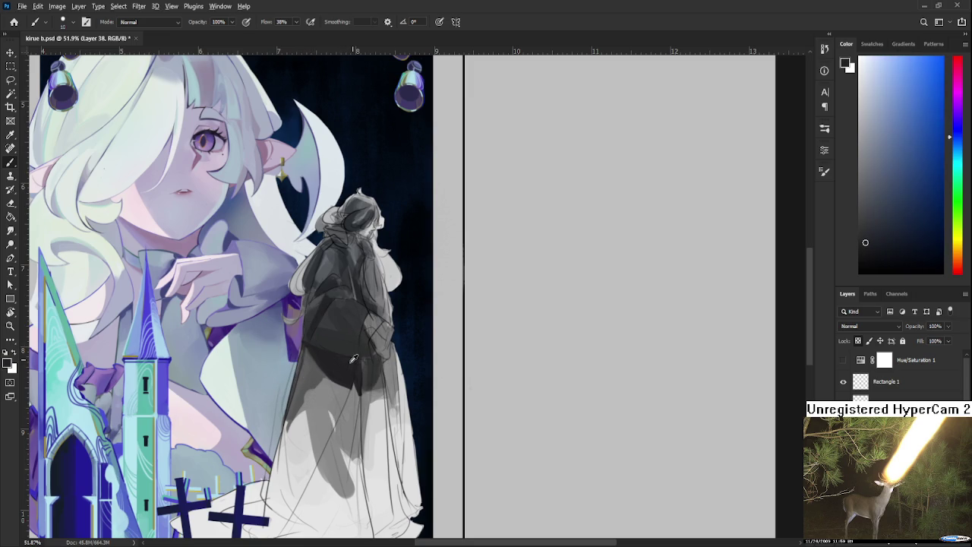
pyautogui.keyDown('alt'); pyautogui.click(339, 369); pyautogui.keyUp('alt')
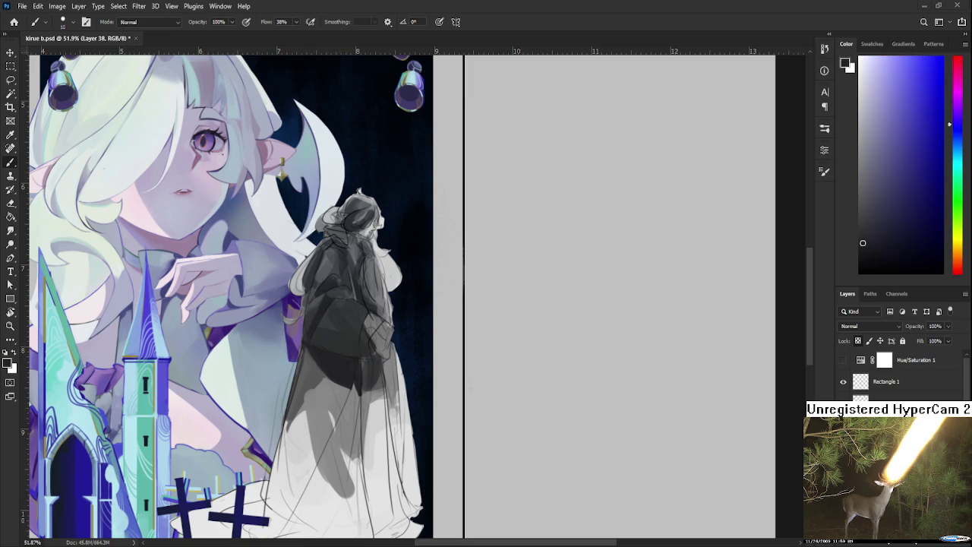
# Shade the lower cloak a darker grey
pyautogui.keyDown('alt'); pyautogui.click(349, 393); pyautogui.keyUp('alt')
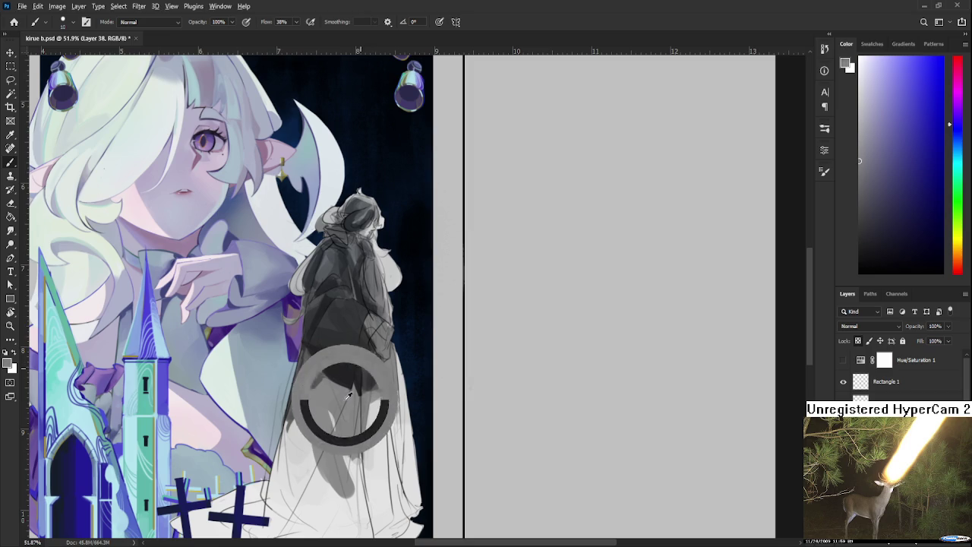
pyautogui.keyDown('alt'); pyautogui.click(357, 381); pyautogui.keyUp('alt')
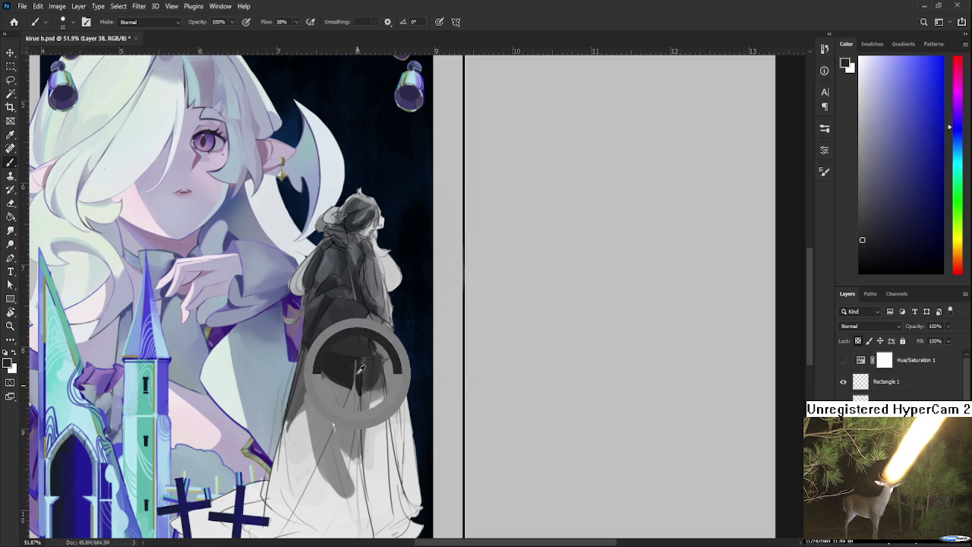
pyautogui.keyDown('alt'); pyautogui.click(360, 385); pyautogui.keyUp('alt')
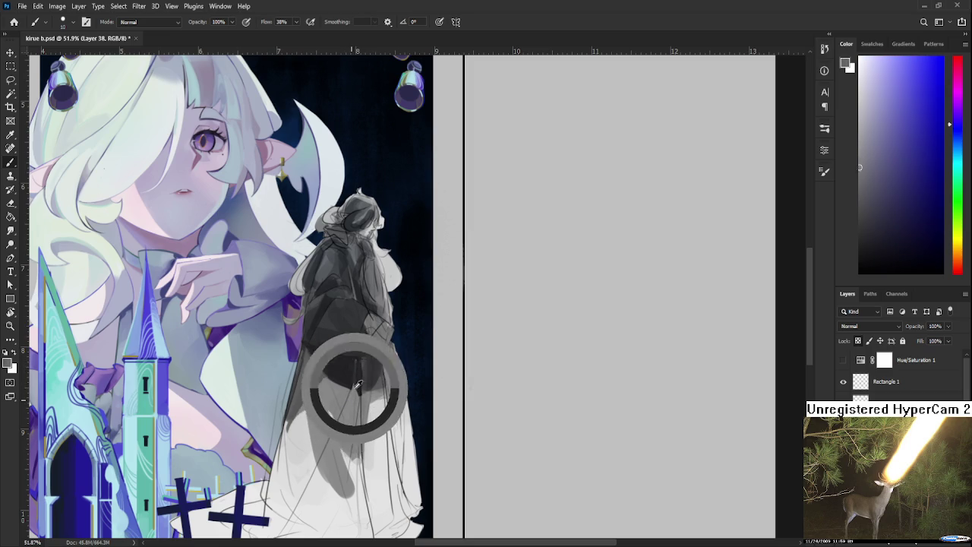
pyautogui.keyDown('alt'); pyautogui.click(359, 389); pyautogui.keyUp('alt')
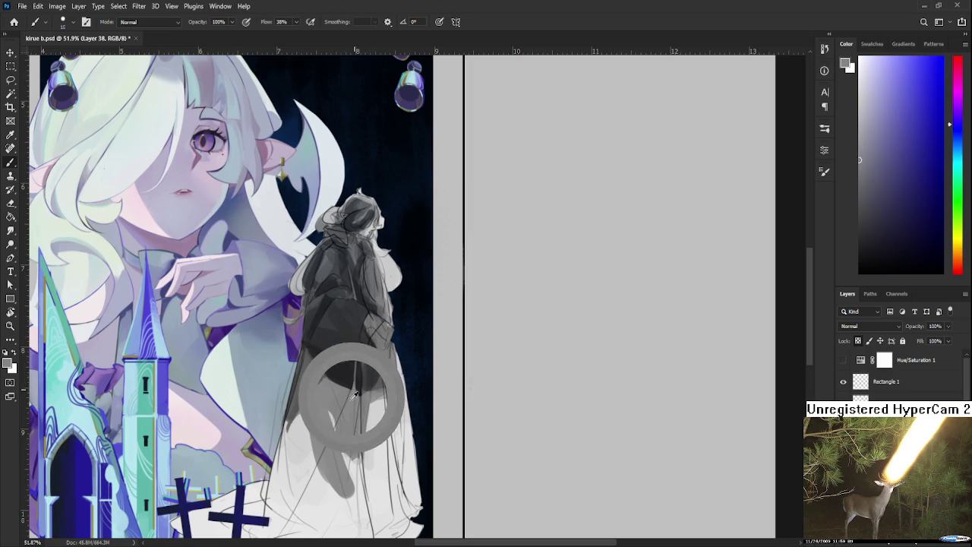
pyautogui.moveTo(357, 389); pyautogui.dragTo(355, 377)
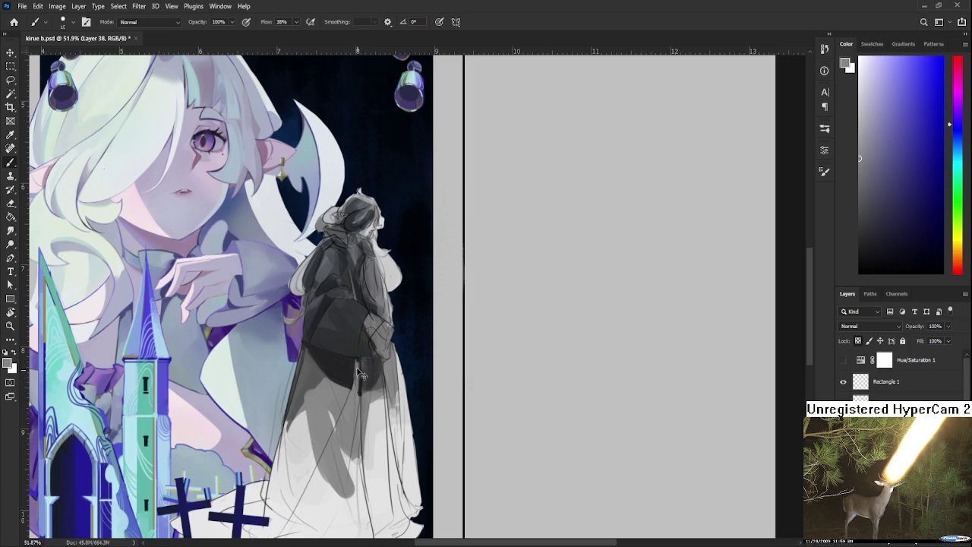
# Resample near-black and mid-grey from the figure and shift the view
pyautogui.keyDown('alt'); pyautogui.click(357, 362); pyautogui.keyUp('alt')
pyautogui.keyDown('alt'); pyautogui.click(358, 362); pyautogui.keyUp('alt')
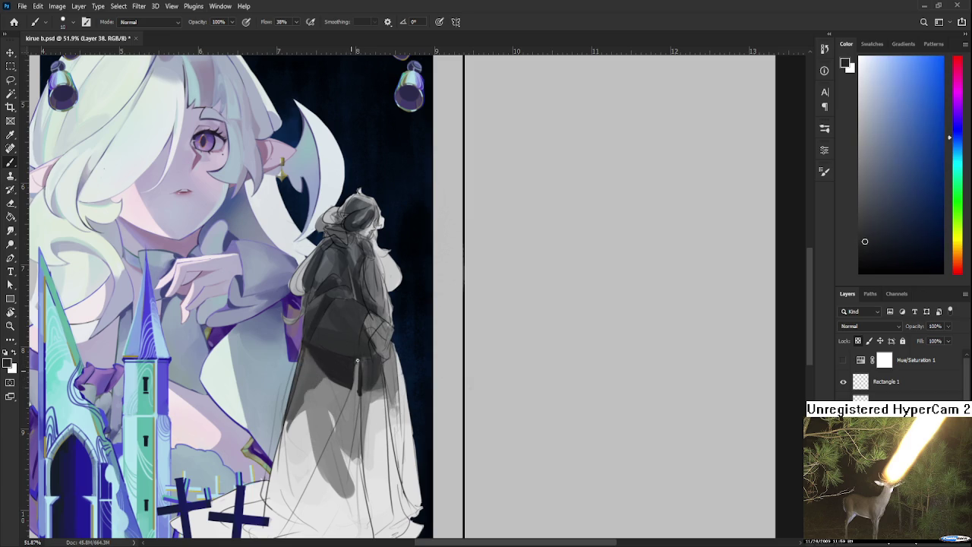
pyautogui.keyDown('alt'); pyautogui.click(355, 362); pyautogui.keyUp('alt')
pyautogui.keyDown('alt'); pyautogui.click(357, 362); pyautogui.keyUp('alt')
pyautogui.moveTo(363, 360); pyautogui.dragTo(348, 387)
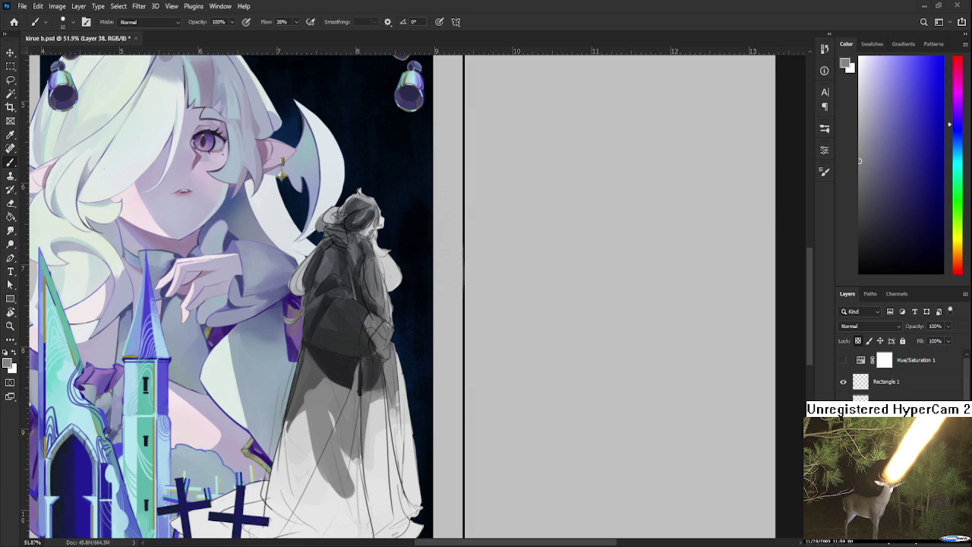
pyautogui.moveTo(349, 377)
pyautogui.mouseDown()
pyautogui.moveTo(316, 391)
pyautogui.moveTo(333, 401)
pyautogui.moveTo(348, 380)
pyautogui.moveTo(359, 384)
pyautogui.moveTo(351, 375)
pyautogui.moveTo(367, 384)
pyautogui.mouseUp()
# Enlarge the brush to about 40 and paint dark strokes on the sleeve and hand
pyautogui.keyDown('alt'); pyautogui.click(326, 353); pyautogui.keyUp('alt')
pyautogui.press(']')
pyautogui.press(']')
pyautogui.keyDown('alt'); pyautogui.click(337, 402); pyautogui.keyUp('alt')
pyautogui.keyDown('alt'); pyautogui.click(345, 377); pyautogui.keyUp('alt')
pyautogui.keyDown('alt'); pyautogui.click(354, 382); pyautogui.keyUp('alt')
pyautogui.keyDown('alt'); pyautogui.click(340, 379); pyautogui.keyUp('alt')
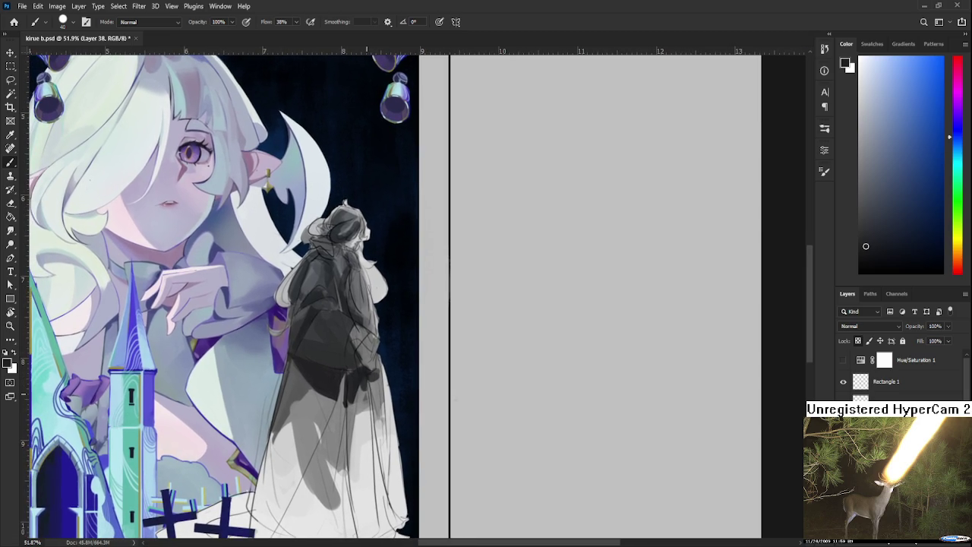
pyautogui.scroll(-1, 366, 384)
pyautogui.moveTo(383, 352)
pyautogui.mouseDown()
pyautogui.moveTo(397, 330)
pyautogui.moveTo(373, 307)
pyautogui.mouseUp()
pyautogui.keyDown('alt'); pyautogui.click(388, 385); pyautogui.keyUp('alt')
pyautogui.moveTo(388, 386); pyautogui.dragTo(363, 380)
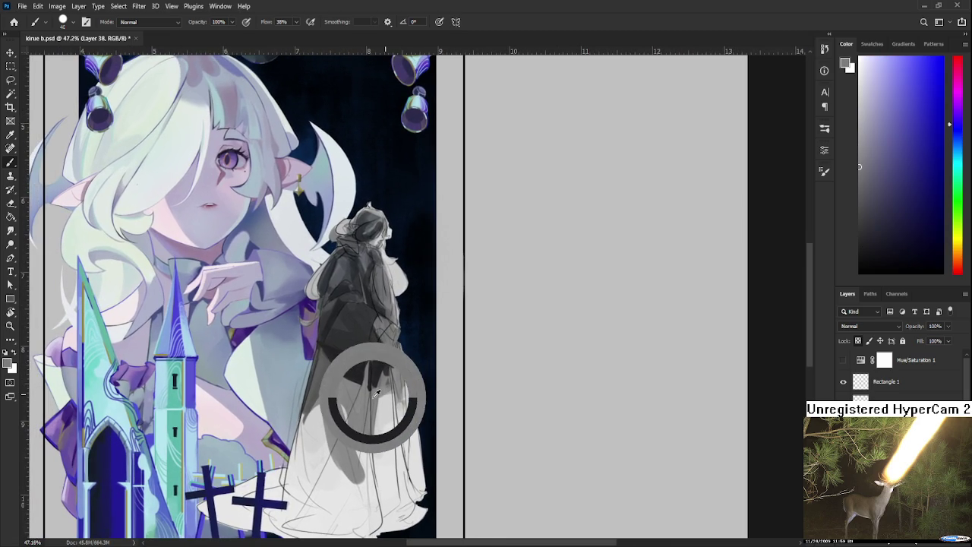
pyautogui.moveTo(366, 312); pyautogui.dragTo(353, 313)
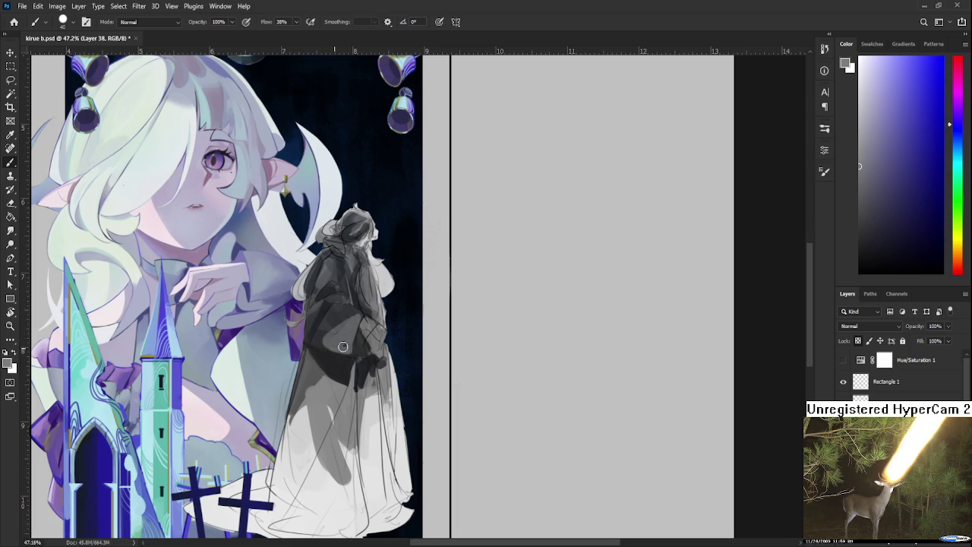
pyautogui.keyDown('alt'); pyautogui.click(343, 347); pyautogui.keyUp('alt')
pyautogui.keyDown('alt'); pyautogui.click(335, 338); pyautogui.keyUp('alt')
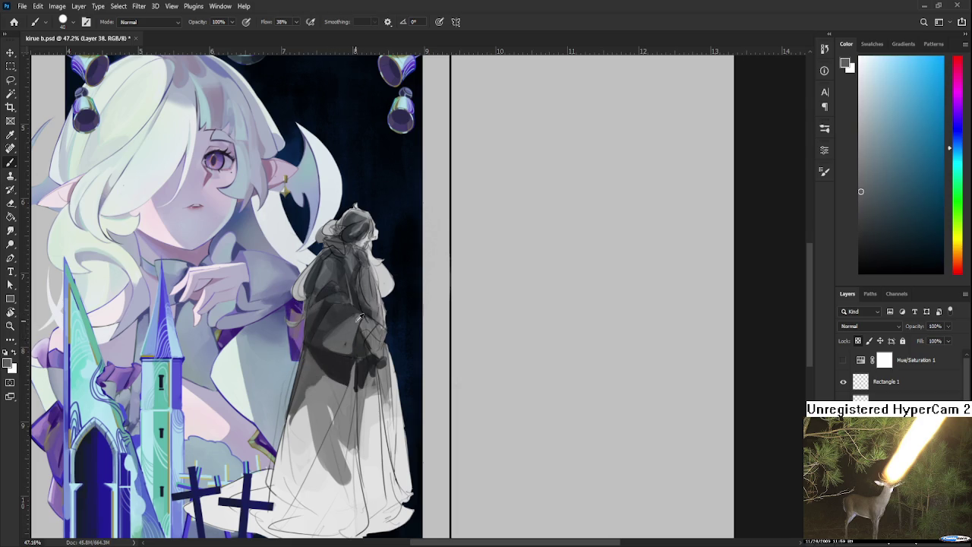
pyautogui.keyDown('alt'); pyautogui.click(334, 342); pyautogui.keyUp('alt')
pyautogui.keyDown('alt'); pyautogui.click(348, 349); pyautogui.keyUp('alt')
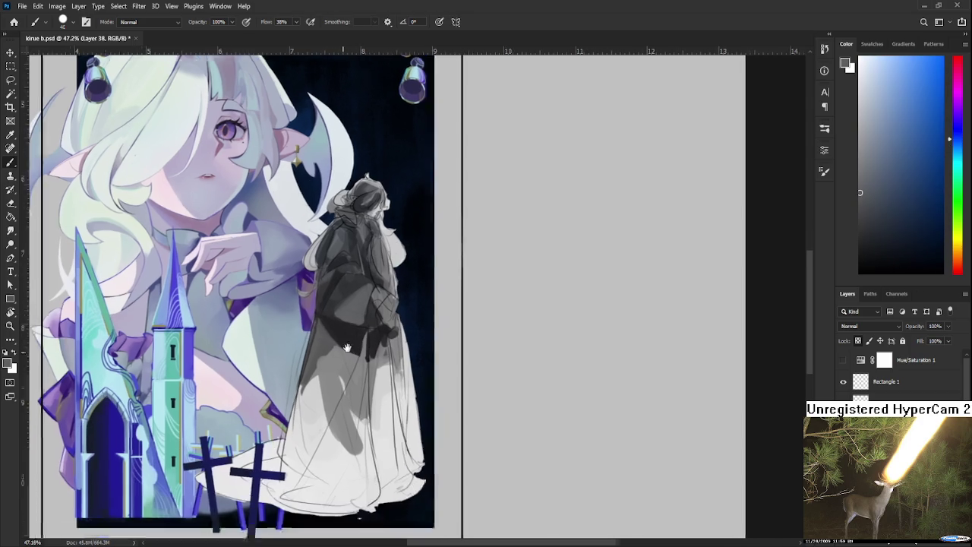
pyautogui.moveTo(326, 402)
pyautogui.mouseDown()
pyautogui.moveTo(352, 342)
pyautogui.moveTo(348, 348)
pyautogui.mouseUp()
pyautogui.keyDown('alt'); pyautogui.click(318, 351); pyautogui.keyUp('alt')
pyautogui.scroll(-2, 363, 367)
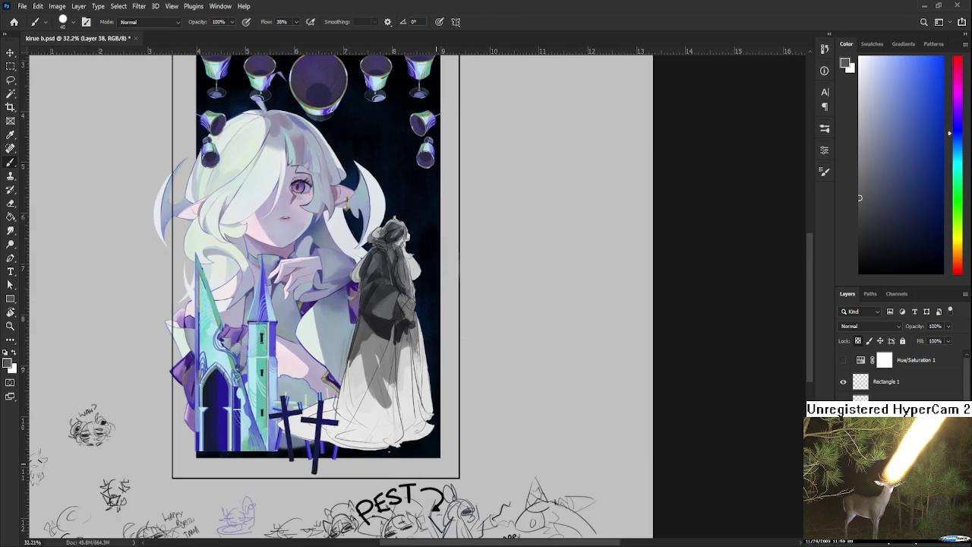
pyautogui.moveTo(358, 347); pyautogui.dragTo(394, 343)
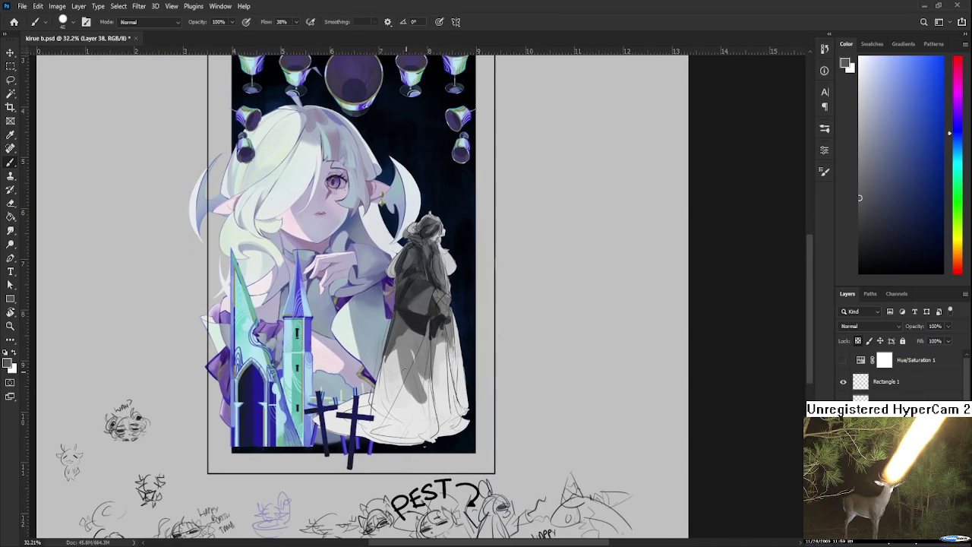
pyautogui.keyDown('alt'); pyautogui.click(393, 344); pyautogui.keyUp('alt')
# Paint dark grey shading strokes down the figure's lower dress with a light grey touch
pyautogui.scroll(1, 393, 344)
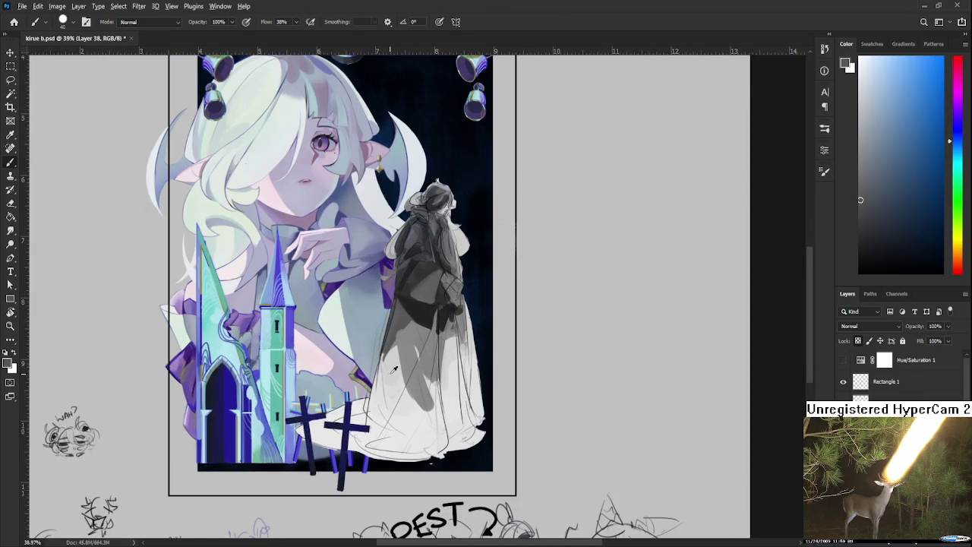
pyautogui.keyDown('alt'); pyautogui.click(373, 354); pyautogui.keyUp('alt')
pyautogui.moveTo(392, 346)
pyautogui.mouseDown()
pyautogui.moveTo(380, 379)
pyautogui.moveTo(402, 402)
pyautogui.moveTo(375, 439)
pyautogui.mouseUp()
pyautogui.moveTo(381, 366)
pyautogui.mouseDown()
pyautogui.moveTo(368, 432)
pyautogui.moveTo(357, 412)
pyautogui.mouseUp()
pyautogui.keyDown('alt'); pyautogui.click(388, 435); pyautogui.keyUp('alt')
pyautogui.keyDown('alt'); pyautogui.click(391, 336); pyautogui.keyUp('alt')
pyautogui.moveTo(399, 320); pyautogui.dragTo(374, 387)
# Add light strokes across the lower dress, then a grey stroke down its front
pyautogui.keyDown('alt'); pyautogui.click(398, 411); pyautogui.keyUp('alt')
pyautogui.moveTo(385, 346)
pyautogui.mouseDown()
pyautogui.moveTo(372, 387)
pyautogui.moveTo(375, 372)
pyautogui.mouseUp()
pyautogui.keyDown('alt'); pyautogui.click(400, 385); pyautogui.keyUp('alt')
pyautogui.keyDown('alt'); pyautogui.click(400, 422); pyautogui.keyUp('alt')
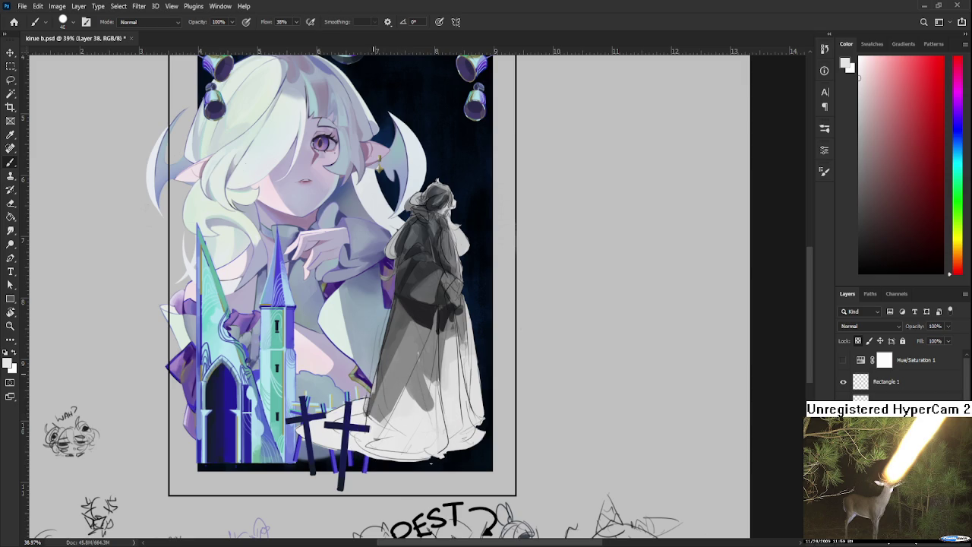
pyautogui.moveTo(370, 416)
pyautogui.mouseDown()
pyautogui.moveTo(380, 365)
pyautogui.moveTo(376, 418)
pyautogui.mouseUp()
pyautogui.keyDown('alt'); pyautogui.click(387, 360); pyautogui.keyUp('alt')
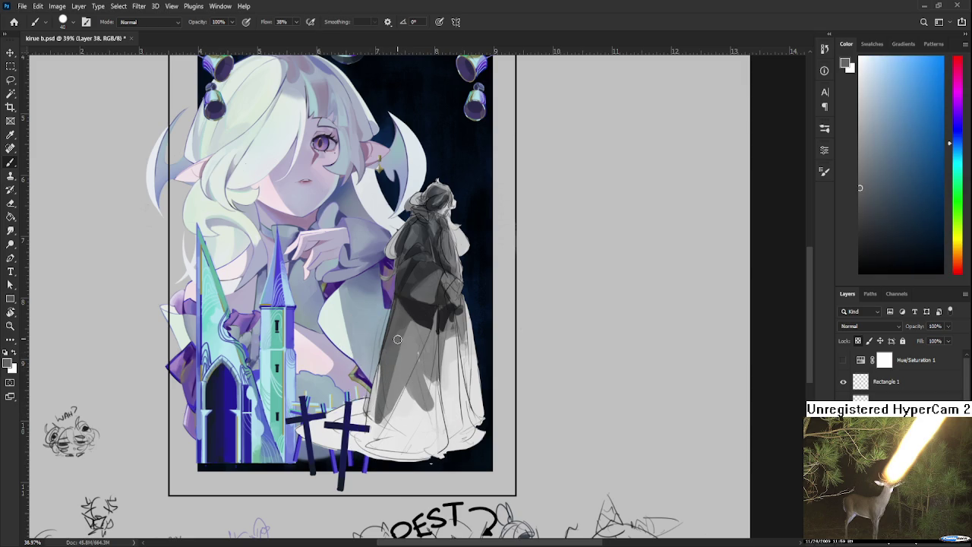
pyautogui.keyDown('alt'); pyautogui.click(401, 374); pyautogui.keyUp('alt')
pyautogui.keyDown('alt'); pyautogui.click(389, 380); pyautogui.keyUp('alt')
pyautogui.moveTo(384, 356); pyautogui.dragTo(391, 426)
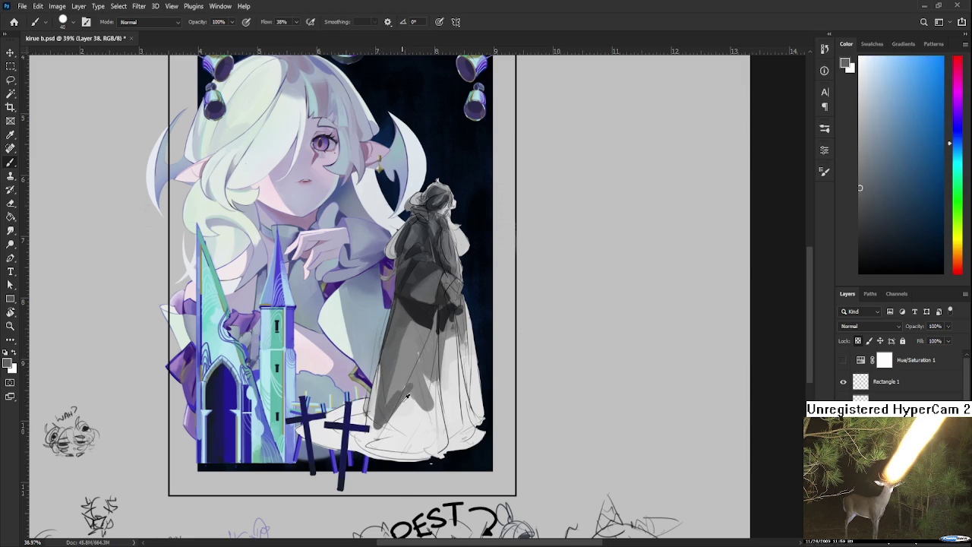
# Sample near-white, greyish-blue, blue-violet and near-black grey tones from the cloaked figure
pyautogui.keyDown('alt'); pyautogui.click(410, 406); pyautogui.keyUp('alt')
pyautogui.keyDown('alt'); pyautogui.click(391, 406); pyautogui.keyUp('alt')
pyautogui.keyDown('alt'); pyautogui.click(402, 402); pyautogui.keyUp('alt')
pyautogui.keyDown('alt'); pyautogui.click(420, 382); pyautogui.keyUp('alt')
pyautogui.keyDown('alt'); pyautogui.click(416, 404); pyautogui.keyUp('alt')
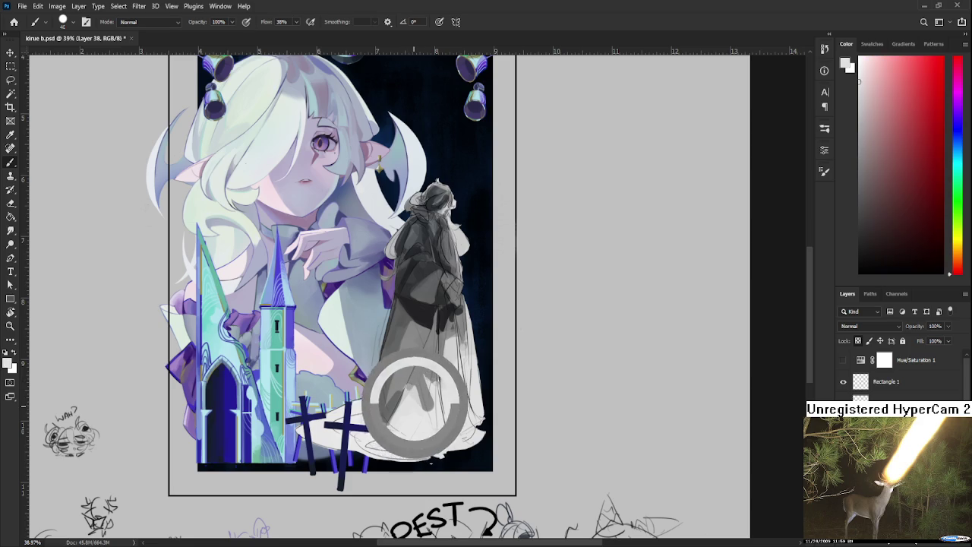
pyautogui.keyDown('alt'); pyautogui.click(413, 369); pyautogui.keyUp('alt')
pyautogui.keyDown('alt'); pyautogui.click(403, 407); pyautogui.keyUp('alt')
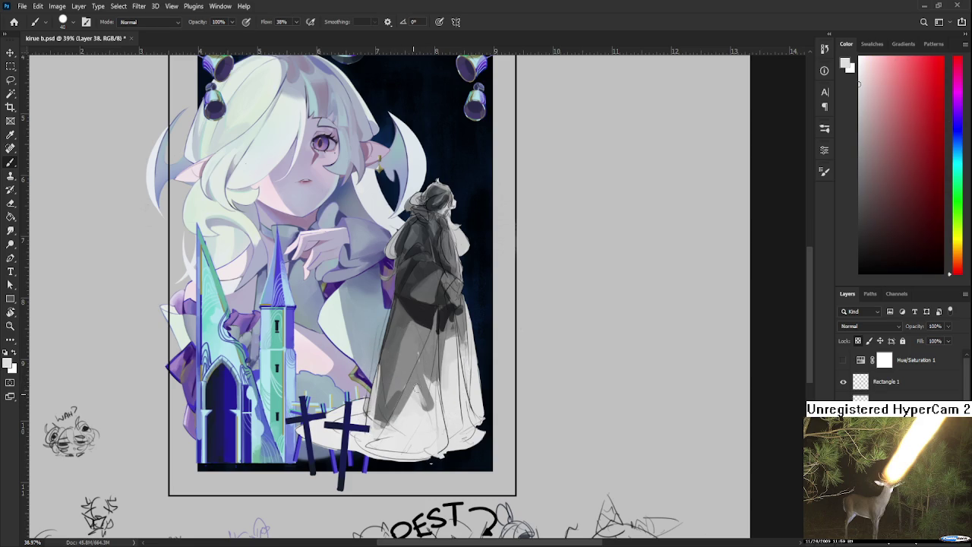
pyautogui.keyDown('alt'); pyautogui.click(408, 361); pyautogui.keyUp('alt')
pyautogui.keyDown('alt'); pyautogui.click(379, 374); pyautogui.keyUp('alt')
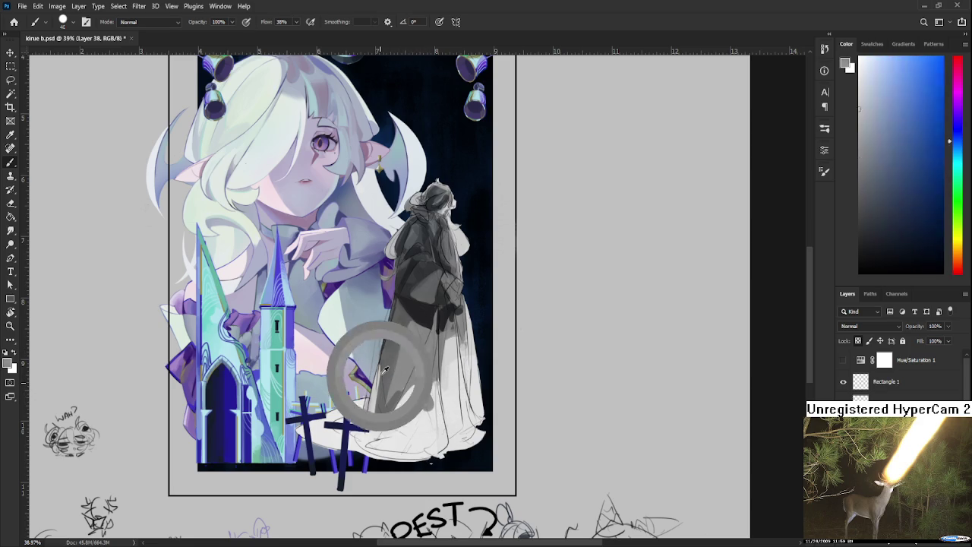
pyautogui.keyDown('alt'); pyautogui.click(430, 342); pyautogui.keyUp('alt')
pyautogui.keyDown('alt'); pyautogui.click(427, 321); pyautogui.keyUp('alt')
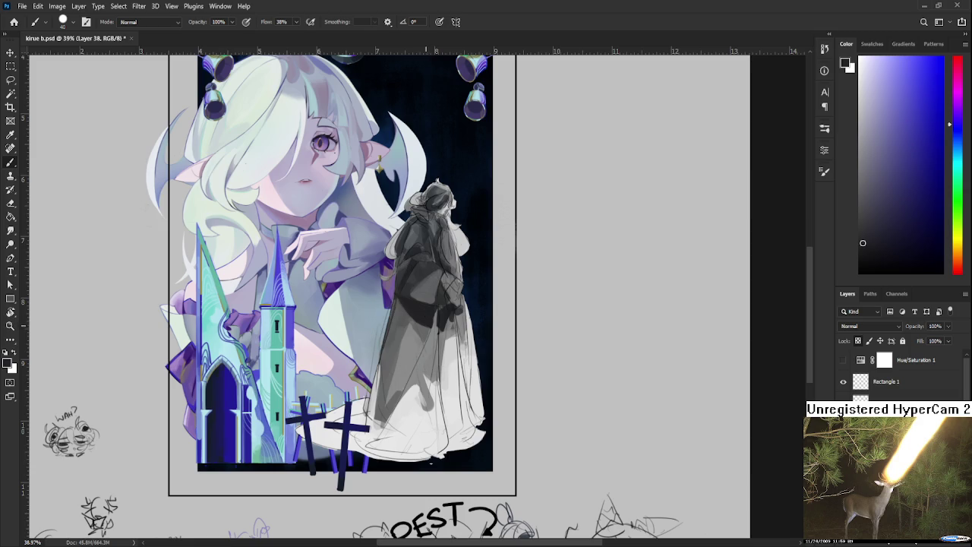
pyautogui.keyDown('alt'); pyautogui.click(427, 325); pyautogui.keyUp('alt')
pyautogui.keyDown('alt'); pyautogui.click(430, 327); pyautogui.keyUp('alt')
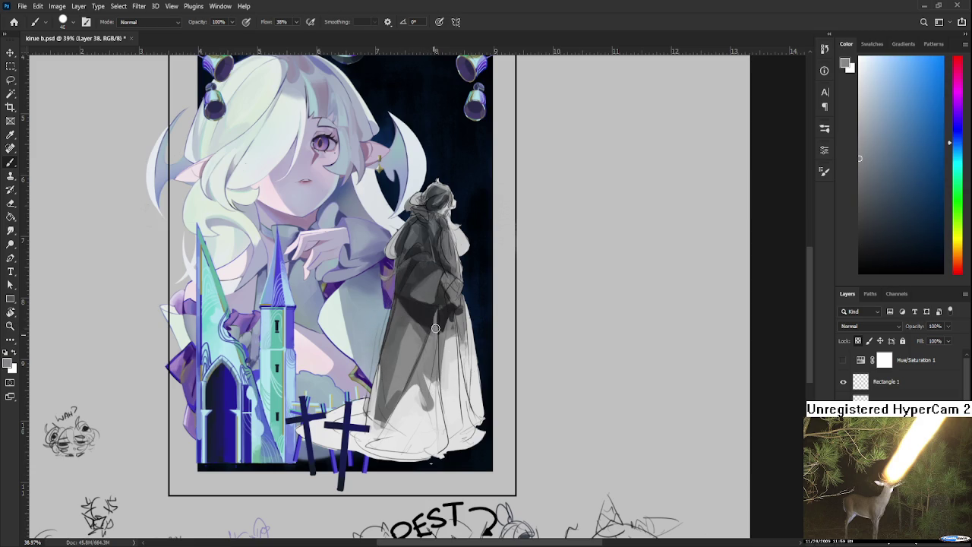
# Paint faint pale grey strokes on the dress, ending on a near-white painting colour
pyautogui.moveTo(427, 401); pyautogui.dragTo(410, 399)
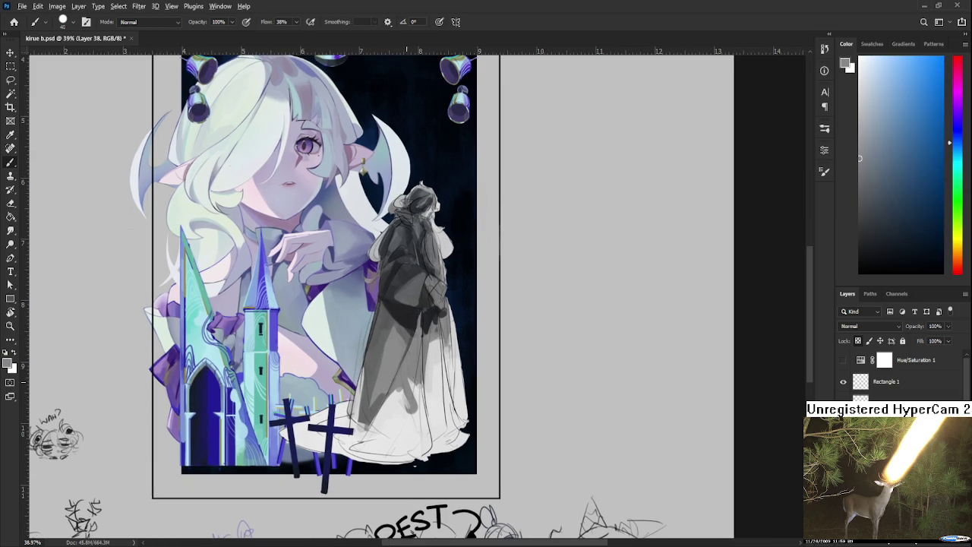
pyautogui.keyDown('alt'); pyautogui.click(394, 405); pyautogui.keyUp('alt')
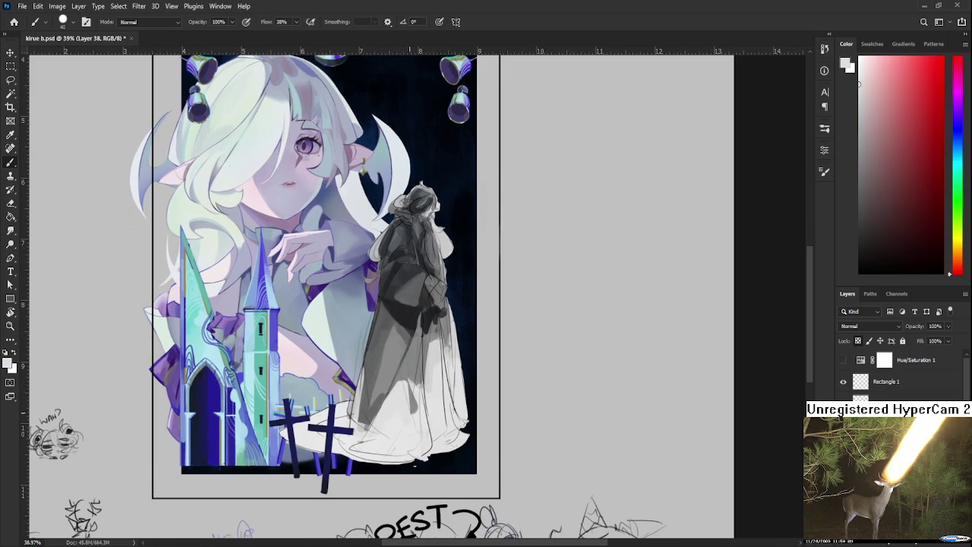
pyautogui.keyDown('alt'); pyautogui.click(395, 405); pyautogui.keyUp('alt')
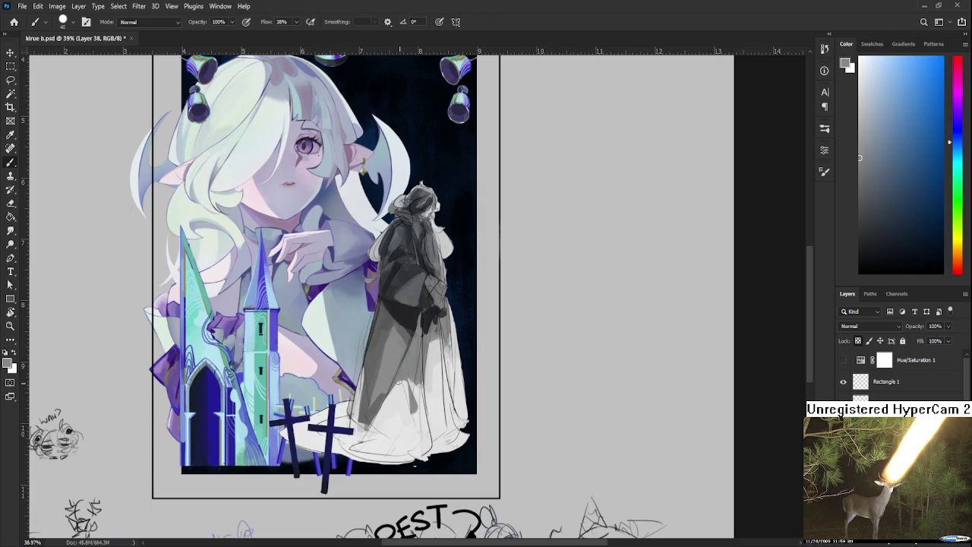
pyautogui.keyDown('alt'); pyautogui.click(402, 404); pyautogui.keyUp('alt')
pyautogui.keyDown('alt'); pyautogui.click(406, 386); pyautogui.keyUp('alt')
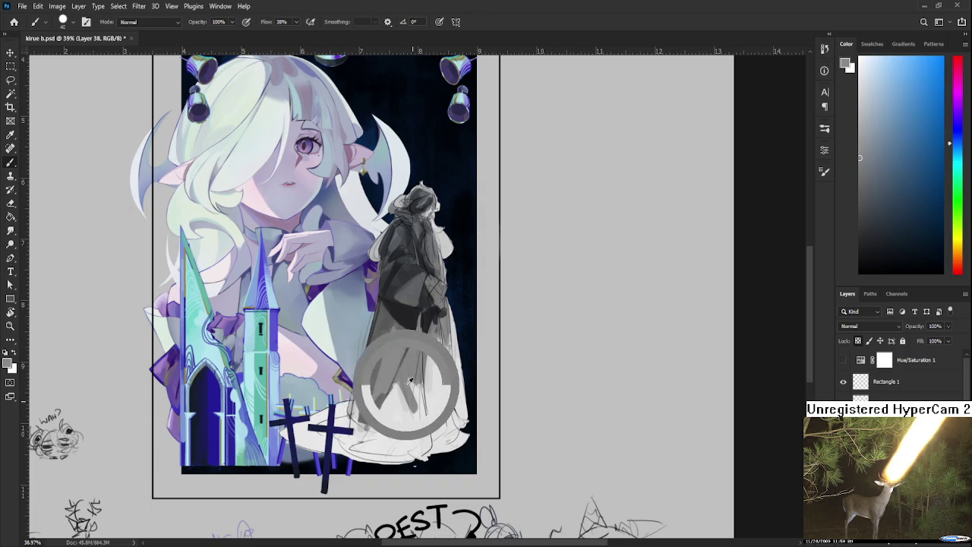
pyautogui.moveTo(403, 414)
pyautogui.mouseDown()
pyautogui.moveTo(406, 384)
pyautogui.moveTo(418, 380)
pyautogui.mouseUp()
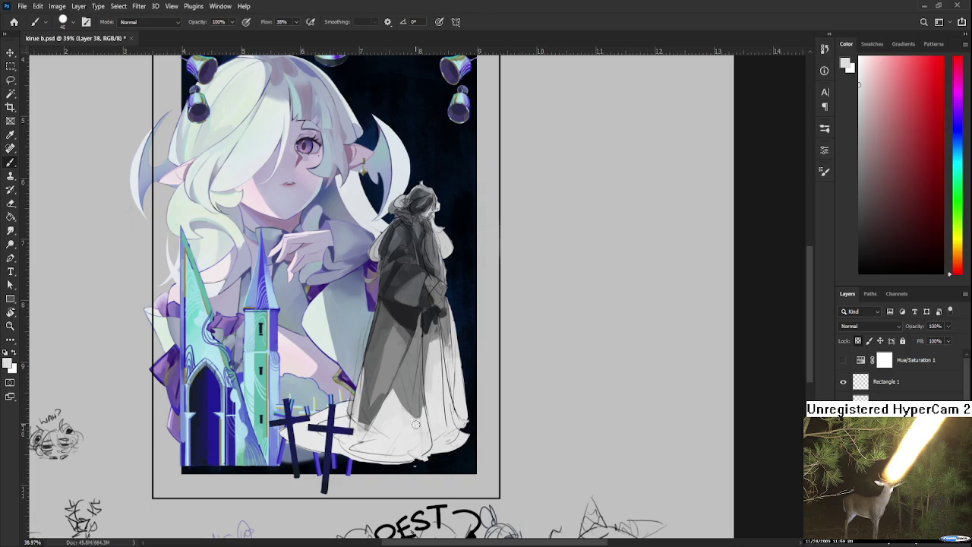
pyautogui.keyDown('alt'); pyautogui.click(424, 398); pyautogui.keyUp('alt')
pyautogui.moveTo(416, 420); pyautogui.dragTo(416, 386)
pyautogui.keyDown('alt'); pyautogui.click(414, 369); pyautogui.keyUp('alt')
pyautogui.keyDown('alt'); pyautogui.click(415, 384); pyautogui.keyUp('alt')
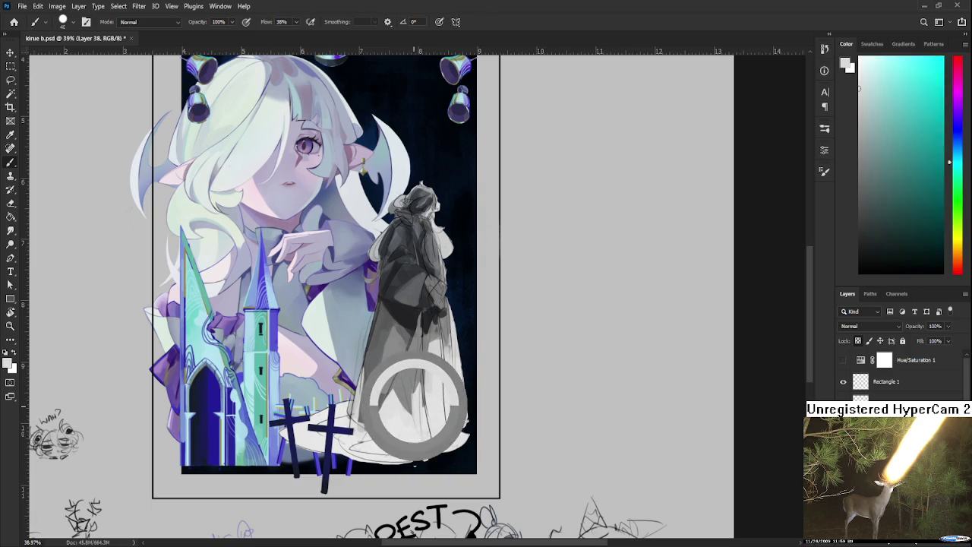
# Sample a grey-blue from the dress and brush one faint darker stroke onto the robe
pyautogui.keyDown('alt'); pyautogui.click(420, 389); pyautogui.keyUp('alt')
pyautogui.moveTo(416, 388); pyautogui.dragTo(415, 367)
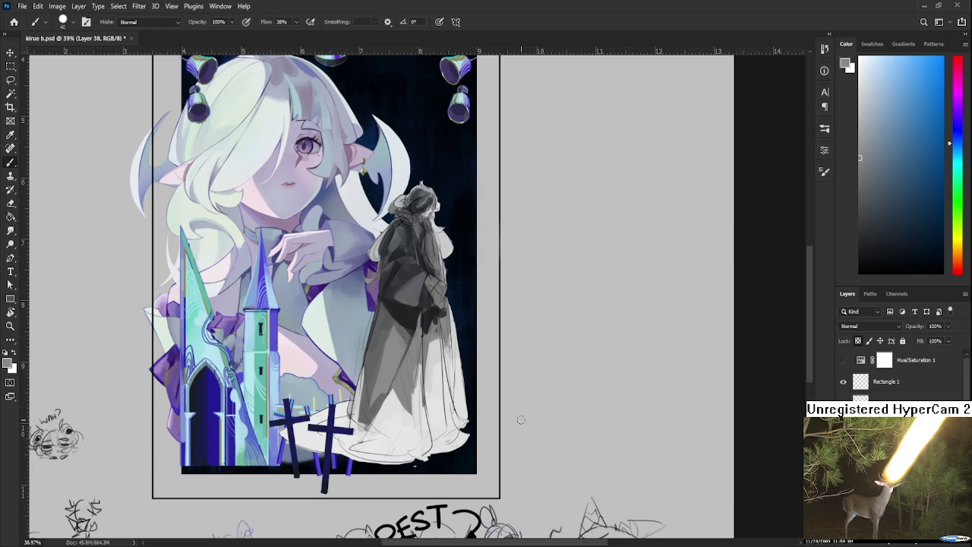
# Shift the view and sample darker greys and near-whites from the cloaked figure
pyautogui.moveTo(434, 351); pyautogui.dragTo(400, 376)
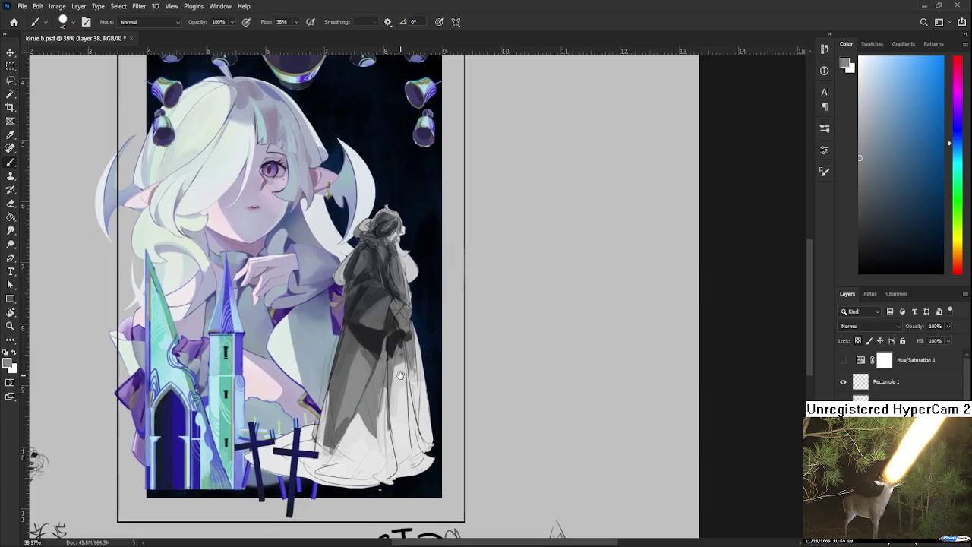
pyautogui.moveTo(400, 375); pyautogui.dragTo(429, 348)
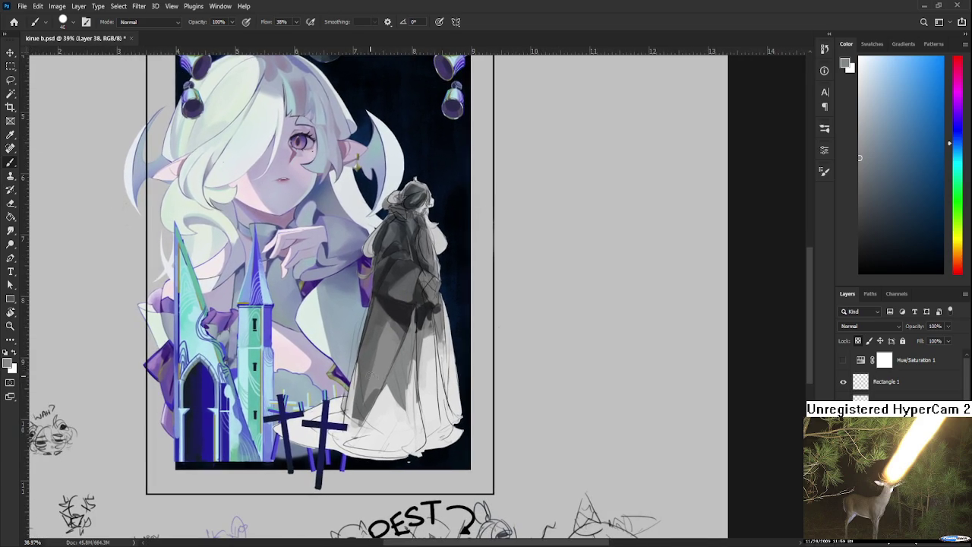
pyautogui.keyDown('alt'); pyautogui.click(370, 389); pyautogui.keyUp('alt')
pyautogui.keyDown('alt'); pyautogui.click(370, 413); pyautogui.keyUp('alt')
pyautogui.keyDown('alt'); pyautogui.click(380, 415); pyautogui.keyUp('alt')
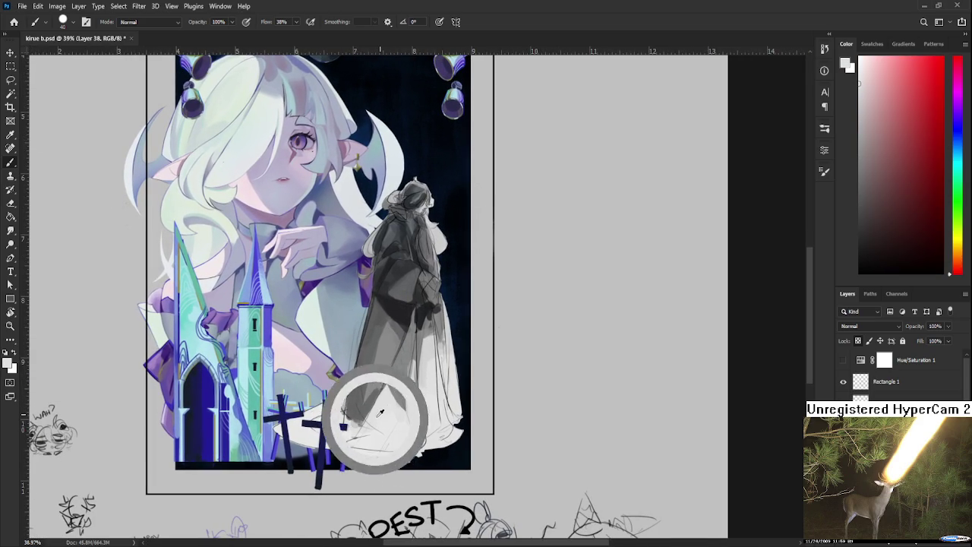
pyautogui.keyDown('alt'); pyautogui.click(368, 382); pyautogui.keyUp('alt')
pyautogui.keyDown('alt'); pyautogui.click(367, 356); pyautogui.keyUp('alt')
pyautogui.keyDown('alt'); pyautogui.click(378, 373); pyautogui.keyUp('alt')
pyautogui.keyDown('alt'); pyautogui.click(375, 417); pyautogui.keyUp('alt')
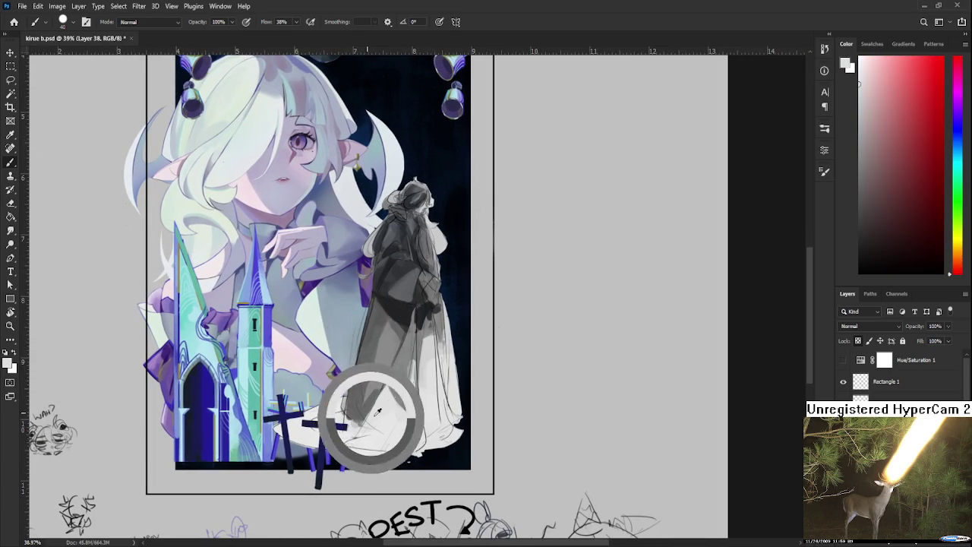
# Sample blue-grey, mid grey and light tones from the figure's dress
pyautogui.keyDown('alt'); pyautogui.click(392, 387); pyautogui.keyUp('alt')
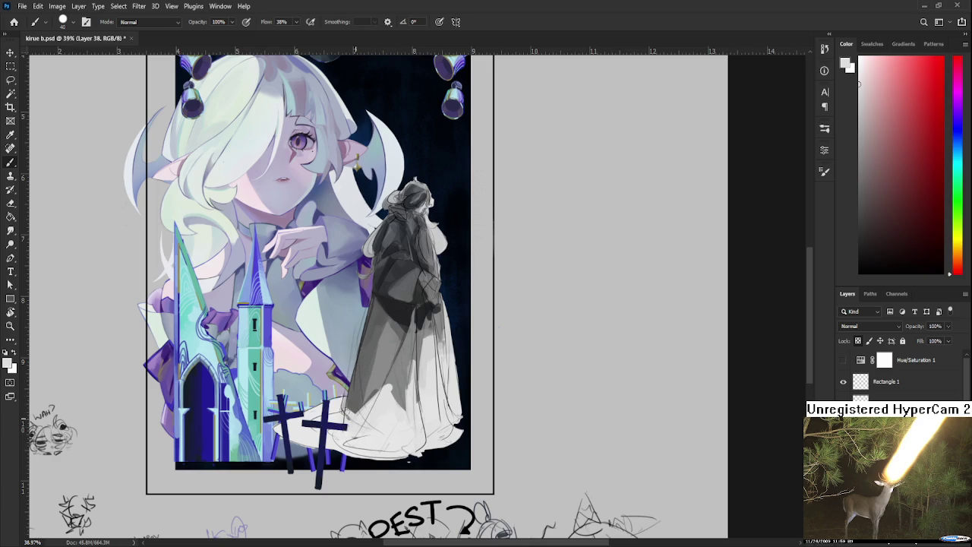
pyautogui.keyDown('alt'); pyautogui.click(343, 392); pyautogui.keyUp('alt')
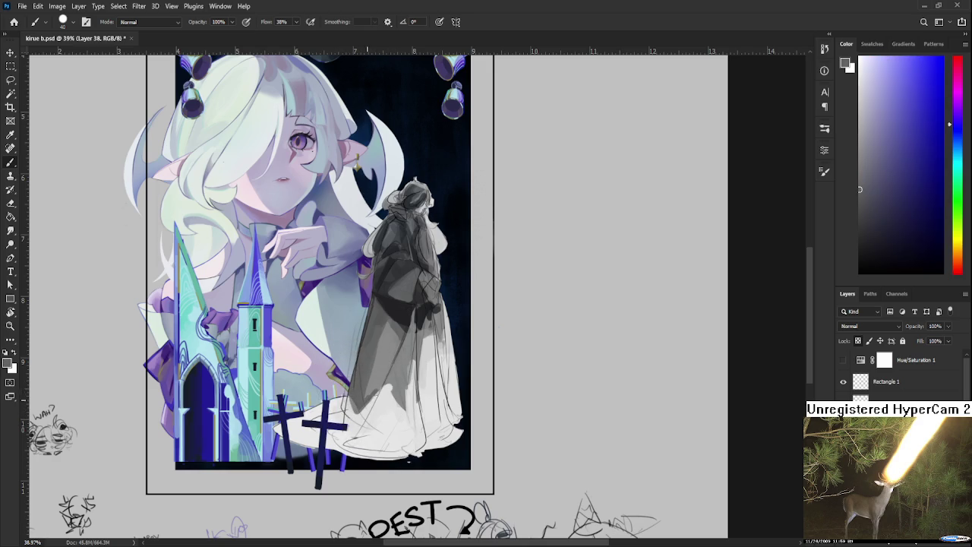
pyautogui.keyDown('alt'); pyautogui.click(376, 402); pyautogui.keyUp('alt')
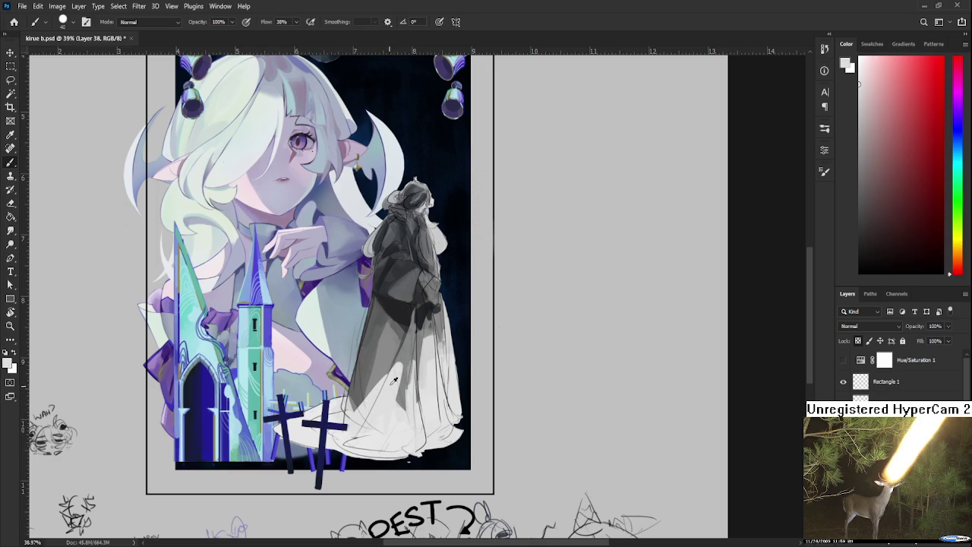
pyautogui.keyDown('alt'); pyautogui.click(402, 358); pyautogui.keyUp('alt')
pyautogui.keyDown('alt'); pyautogui.click(414, 403); pyautogui.keyUp('alt')
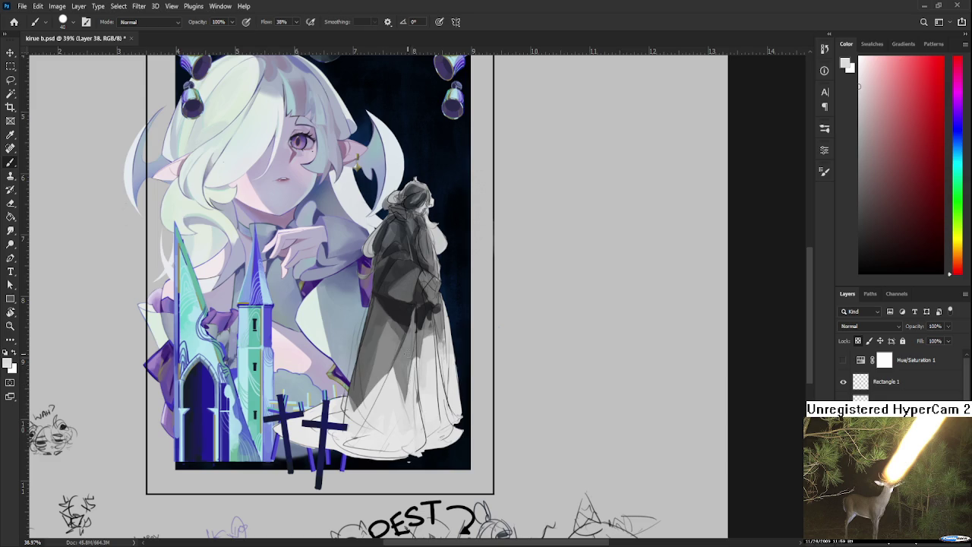
pyautogui.keyDown('alt'); pyautogui.click(410, 391); pyautogui.keyUp('alt')
pyautogui.keyDown('alt'); pyautogui.click(405, 376); pyautogui.keyUp('alt')
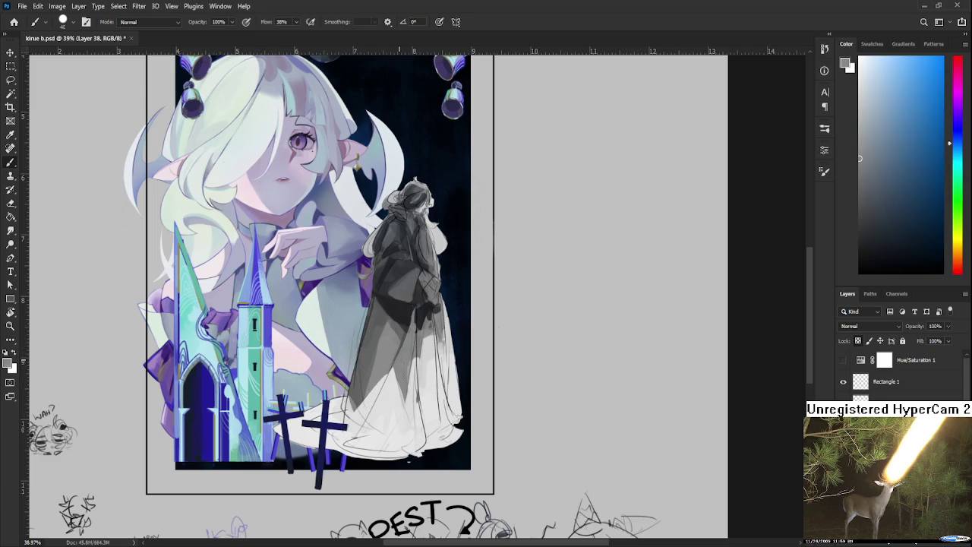
pyautogui.keyDown('alt'); pyautogui.click(402, 401); pyautogui.keyUp('alt')
pyautogui.keyDown('alt'); pyautogui.click(395, 370); pyautogui.keyUp('alt')
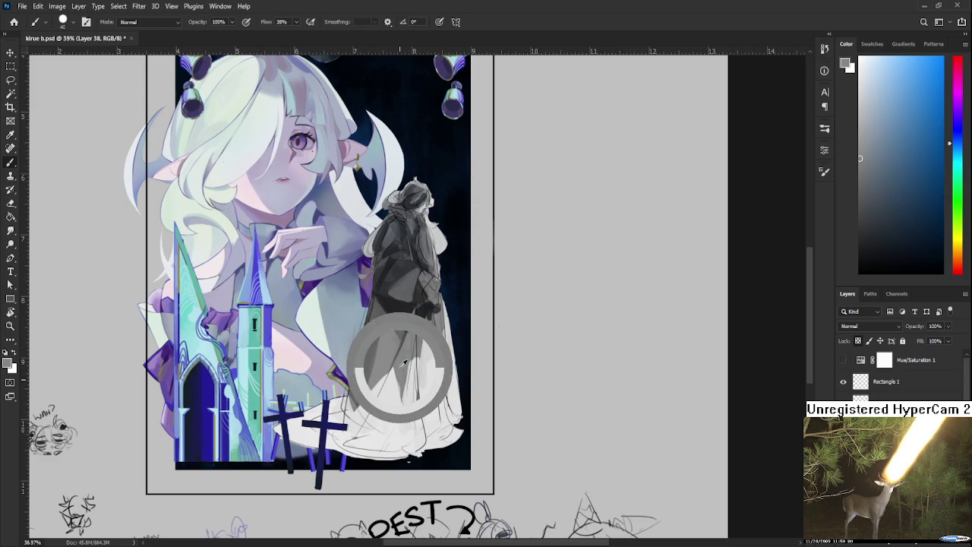
# Sample along the dress until a muted blue-grey becomes the painting colour
pyautogui.moveTo(414, 397)
pyautogui.mouseDown()
pyautogui.moveTo(410, 351)
pyautogui.moveTo(405, 363)
pyautogui.mouseUp()
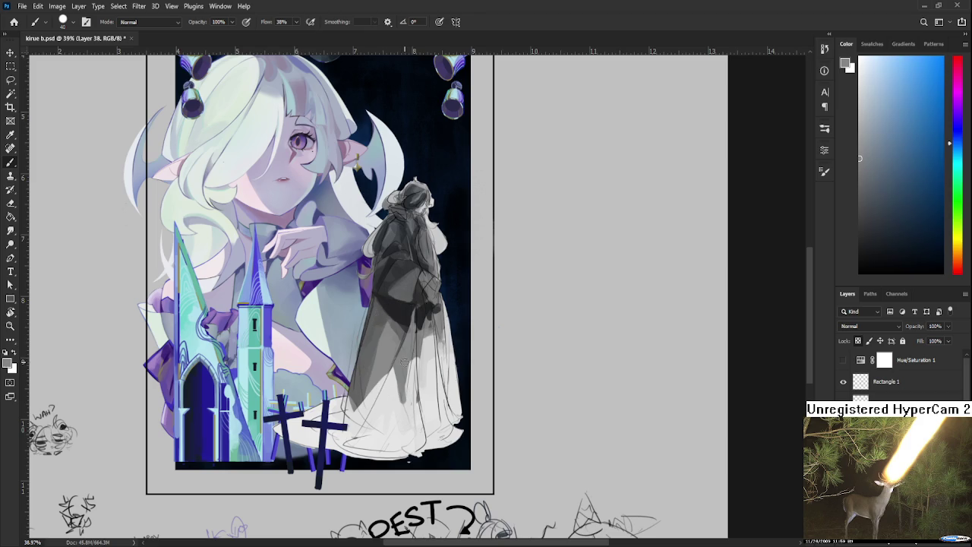
pyautogui.keyDown('alt'); pyautogui.click(393, 374); pyautogui.keyUp('alt')
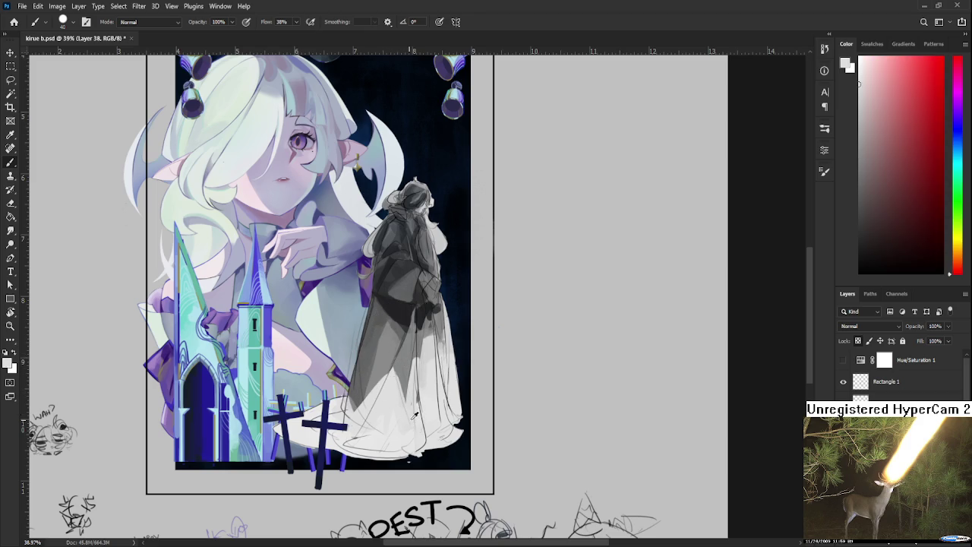
pyautogui.moveTo(403, 413); pyautogui.dragTo(398, 381)
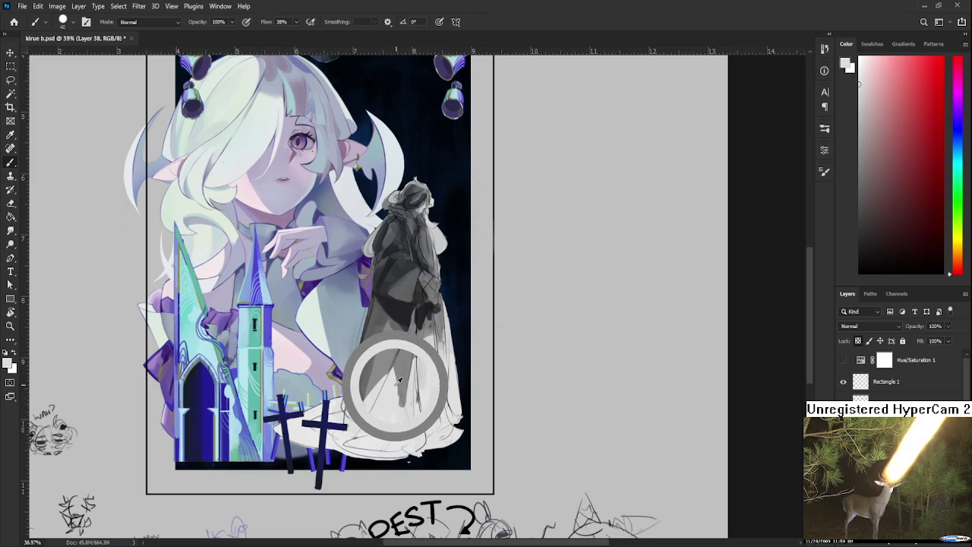
pyautogui.moveTo(397, 382)
pyautogui.mouseDown()
pyautogui.moveTo(406, 371)
pyautogui.moveTo(400, 385)
pyautogui.moveTo(391, 380)
pyautogui.moveTo(408, 383)
pyautogui.moveTo(397, 372)
pyautogui.moveTo(408, 332)
pyautogui.mouseUp()
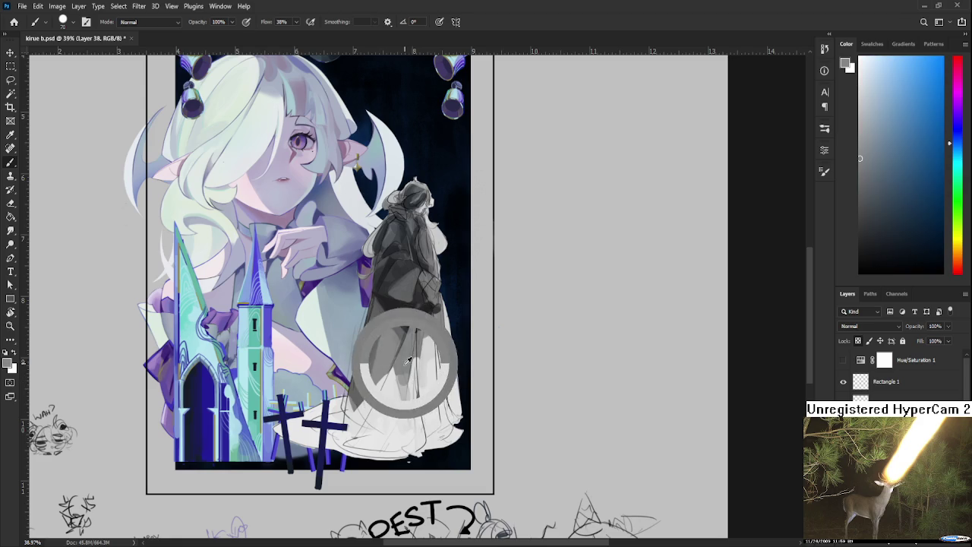
pyautogui.click(415, 377)
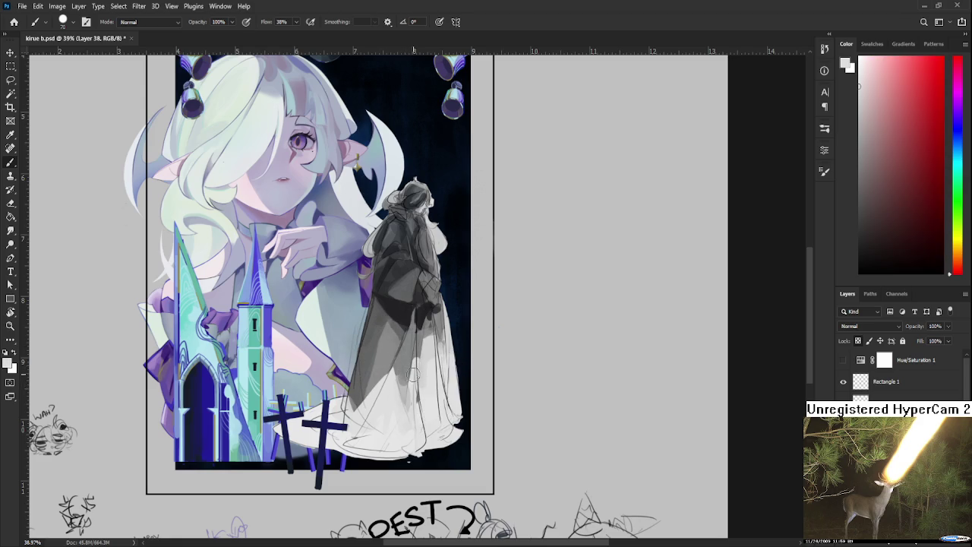
pyautogui.click(414, 396)
pyautogui.moveTo(415, 395); pyautogui.dragTo(423, 338)
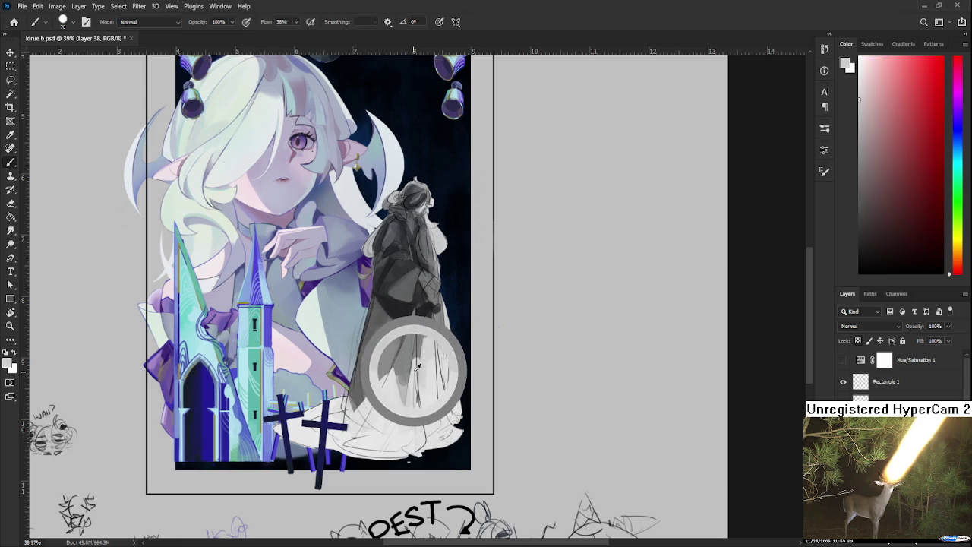
pyautogui.keyDown('alt'); pyautogui.click(423, 342); pyautogui.keyUp('alt')
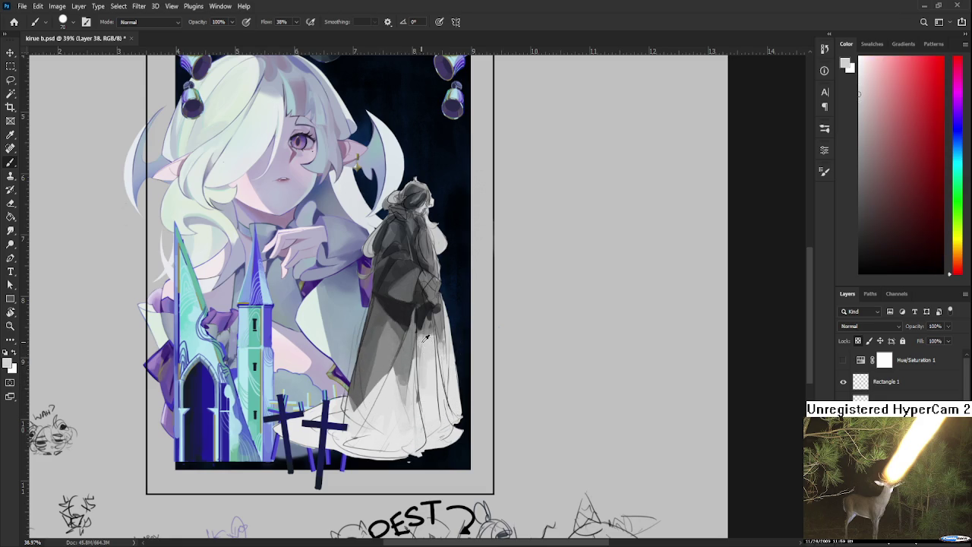
pyautogui.keyDown('alt'); pyautogui.click(427, 334); pyautogui.keyUp('alt')
pyautogui.keyDown('alt'); pyautogui.click(425, 355); pyautogui.keyUp('alt')
pyautogui.keyDown('alt'); pyautogui.click(426, 355); pyautogui.keyUp('alt')
# Sample a darker blue-grey and darken the lower-left edge of the dress
pyautogui.keyDown('alt'); pyautogui.click(373, 370); pyautogui.keyUp('alt')
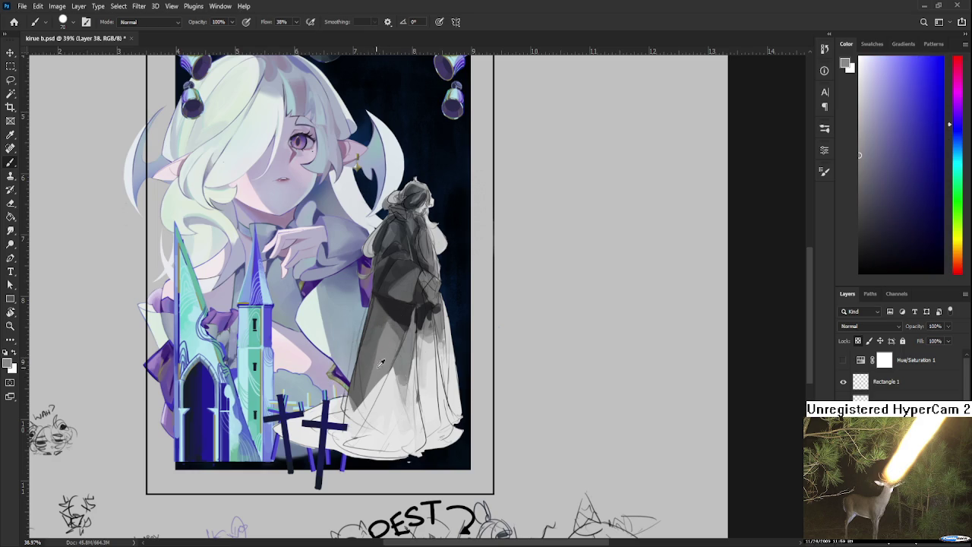
pyautogui.keyDown('alt'); pyautogui.click(380, 347); pyautogui.keyUp('alt')
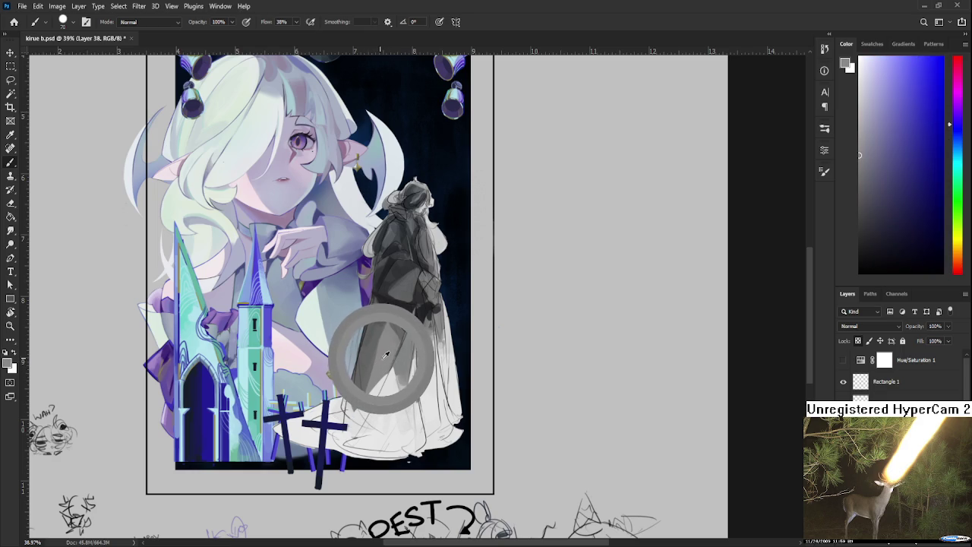
pyautogui.moveTo(382, 354); pyautogui.dragTo(380, 363)
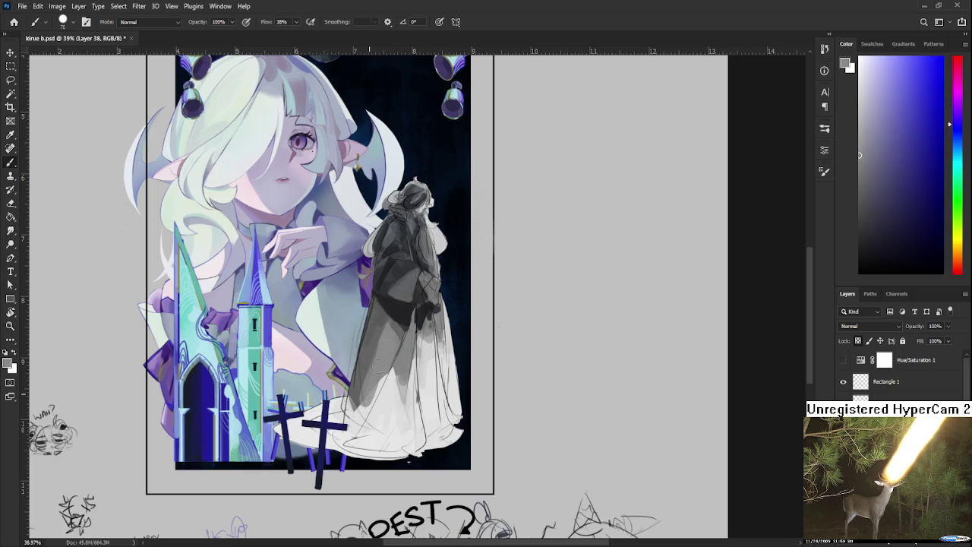
pyautogui.keyDown('alt'); pyautogui.click(373, 351); pyautogui.keyUp('alt')
pyautogui.keyDown('alt'); pyautogui.click(385, 369); pyautogui.keyUp('alt')
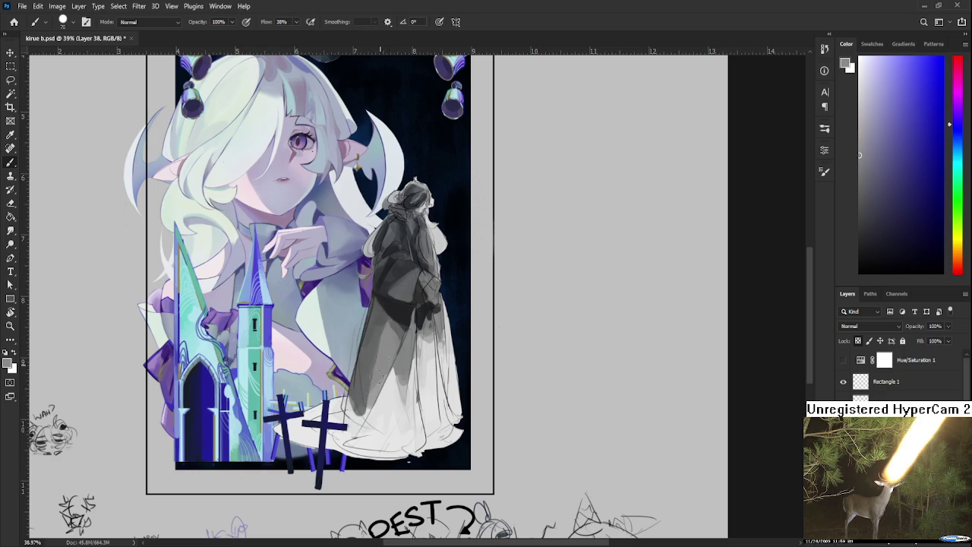
pyautogui.keyDown('alt'); pyautogui.click(380, 354); pyautogui.keyUp('alt')
pyautogui.keyDown('alt'); pyautogui.click(377, 372); pyautogui.keyUp('alt')
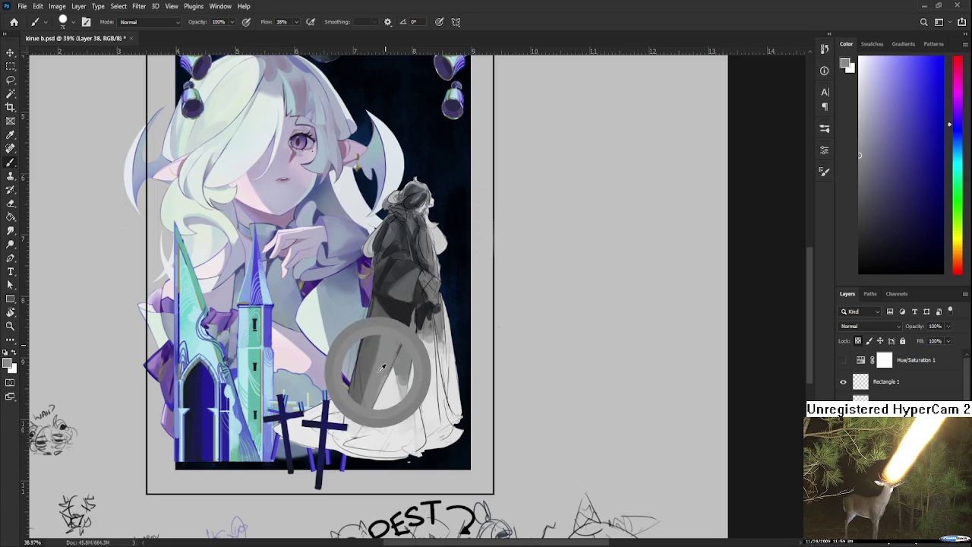
pyautogui.keyDown('alt'); pyautogui.click(373, 348); pyautogui.keyUp('alt')
pyautogui.keyDown('alt'); pyautogui.click(397, 241); pyautogui.keyUp('alt')
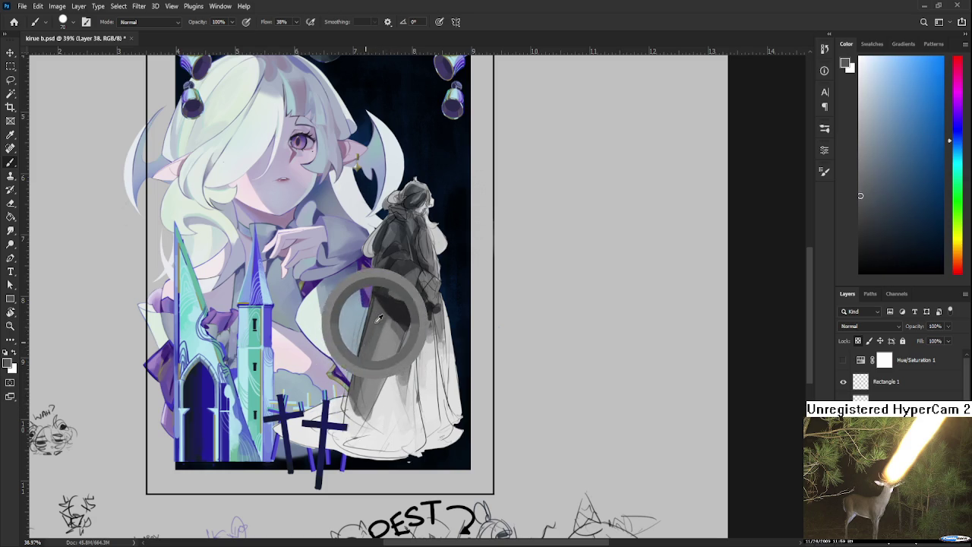
pyautogui.moveTo(366, 371); pyautogui.dragTo(355, 392)
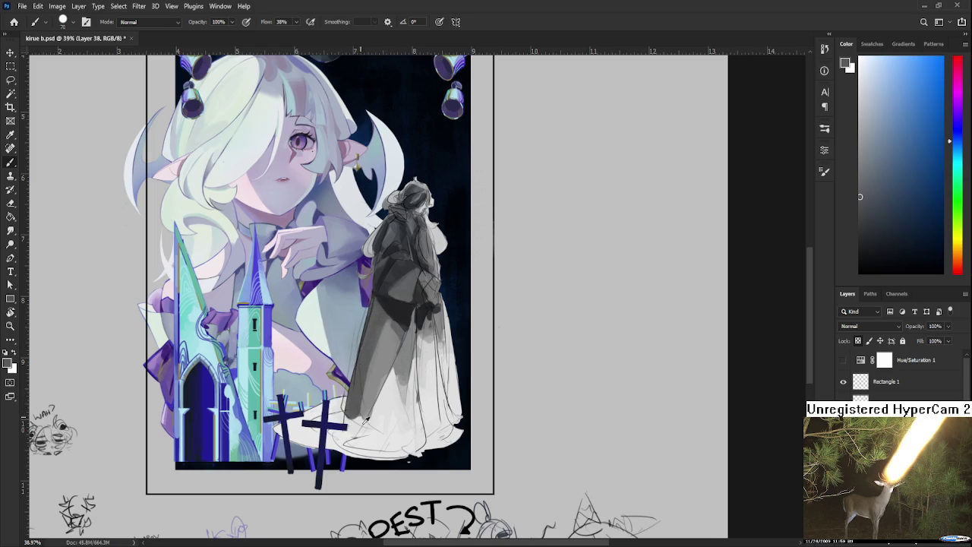
# Sample the hem's near-white and paint a light tone over the lower dress
pyautogui.keyDown('alt'); pyautogui.click(361, 421); pyautogui.keyUp('alt')
pyautogui.keyDown('alt'); pyautogui.click(357, 405); pyautogui.keyUp('alt')
pyautogui.keyDown('alt'); pyautogui.click(358, 413); pyautogui.keyUp('alt')
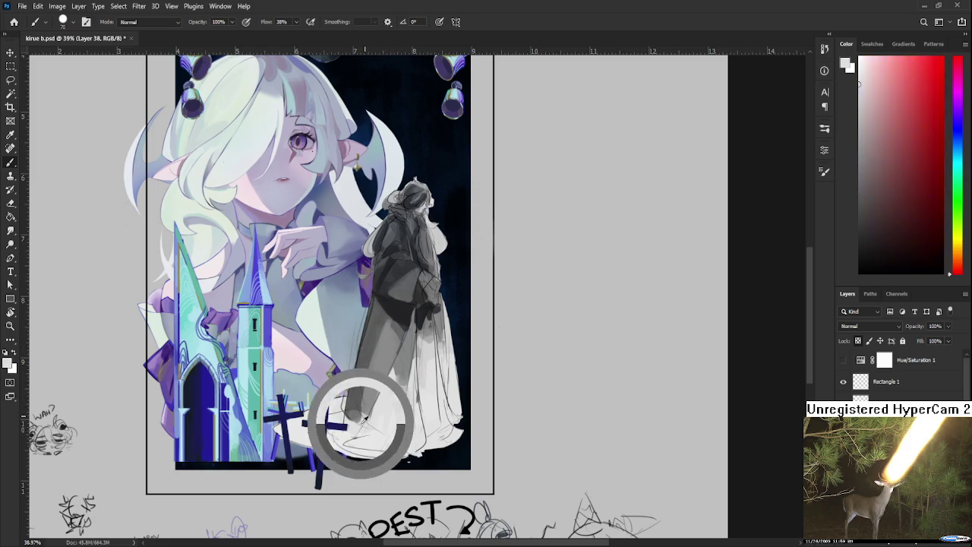
pyautogui.keyDown('alt'); pyautogui.click(369, 406); pyautogui.keyUp('alt')
pyautogui.moveTo(387, 401); pyautogui.dragTo(352, 418)
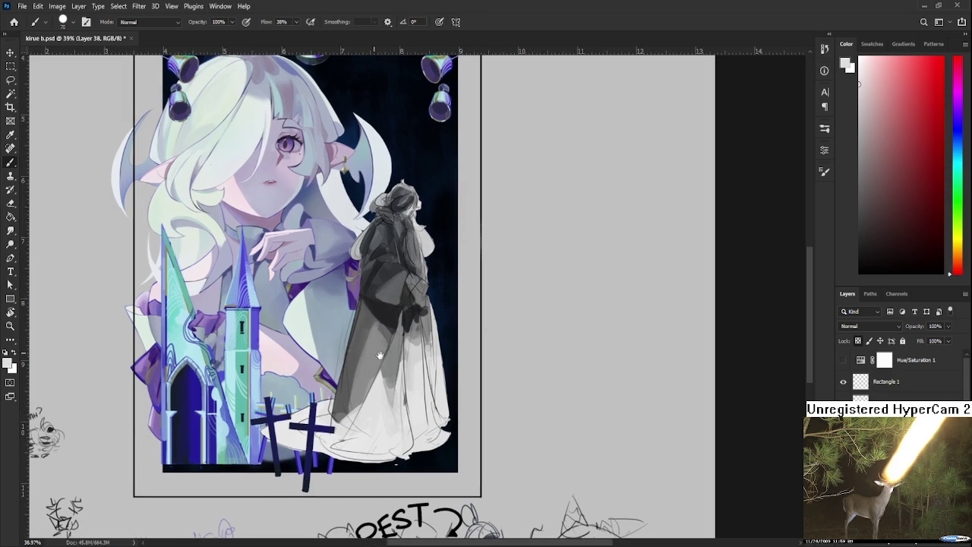
# Sample a near-black grey from the robe's waist, then pan down to the sketches
pyautogui.moveTo(386, 344); pyautogui.dragTo(374, 347)
pyautogui.keyDown('alt'); pyautogui.click(380, 332); pyautogui.keyUp('alt')
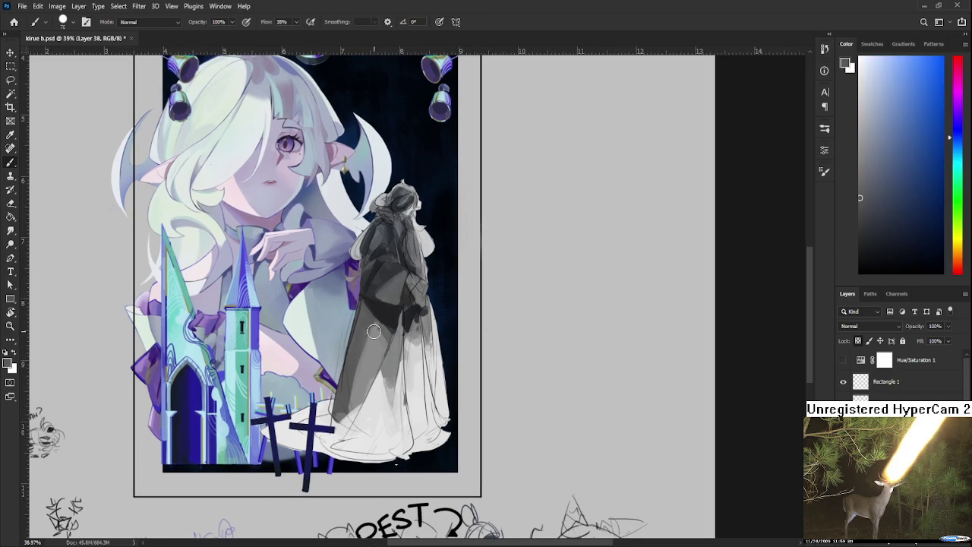
pyautogui.keyDown('alt'); pyautogui.click(380, 324); pyautogui.keyUp('alt')
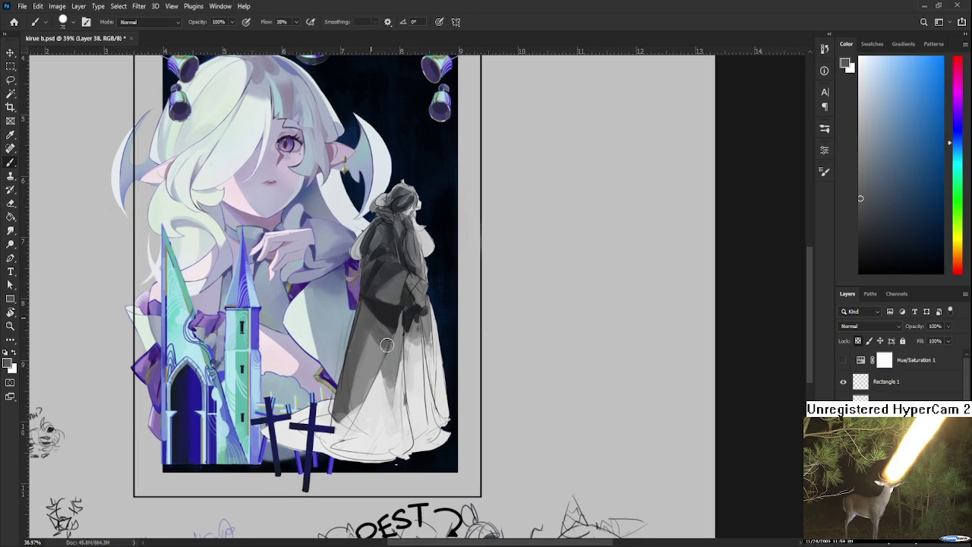
pyautogui.keyDown('alt'); pyautogui.click(384, 343); pyautogui.keyUp('alt')
pyautogui.keyDown('alt'); pyautogui.click(393, 361); pyautogui.keyUp('alt')
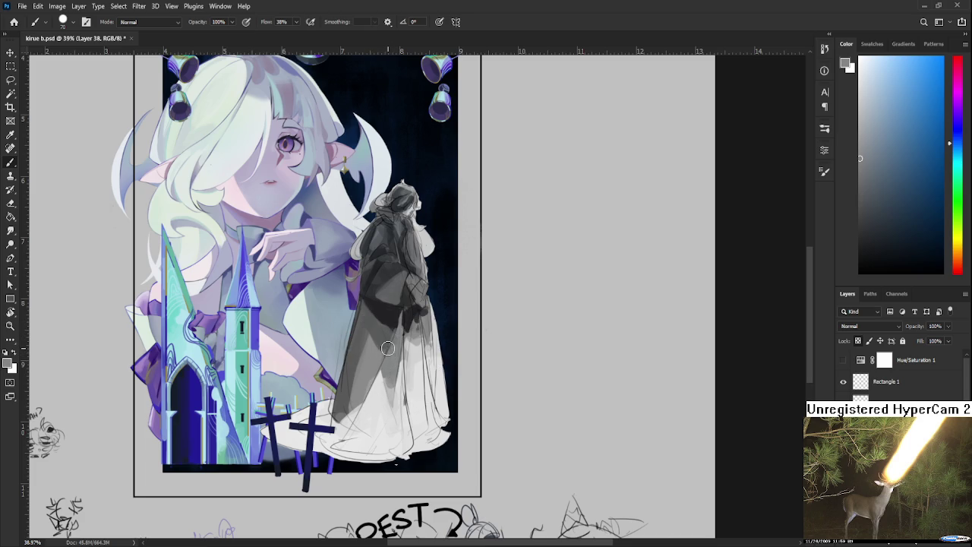
pyautogui.keyDown('alt'); pyautogui.click(384, 305); pyautogui.keyUp('alt')
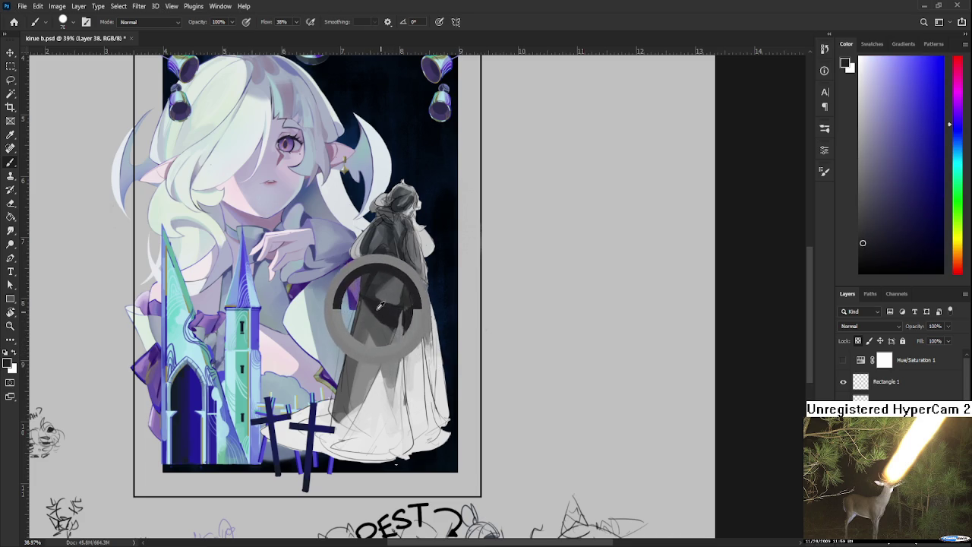
pyautogui.moveTo(373, 302); pyautogui.dragTo(369, 312)
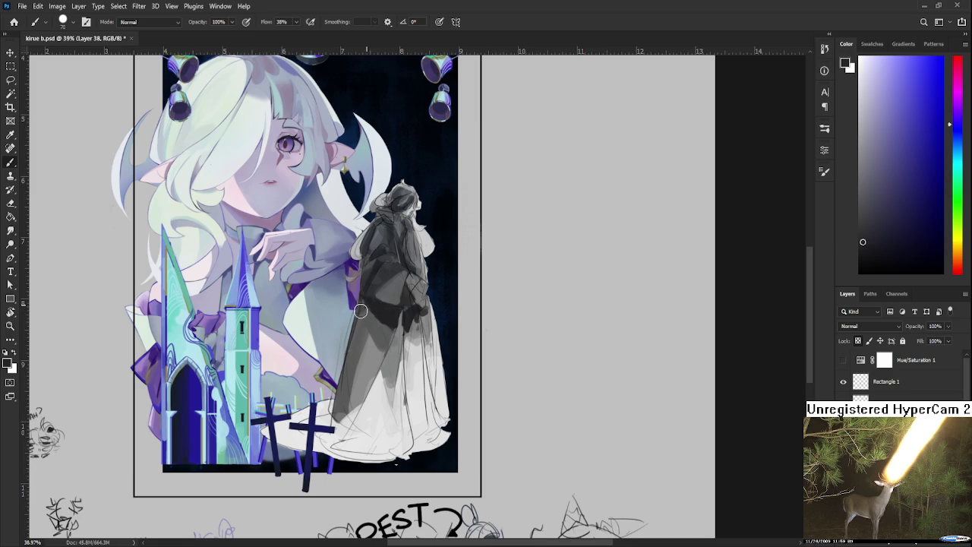
pyautogui.keyDown('alt'); pyautogui.click(367, 310); pyautogui.keyUp('alt')
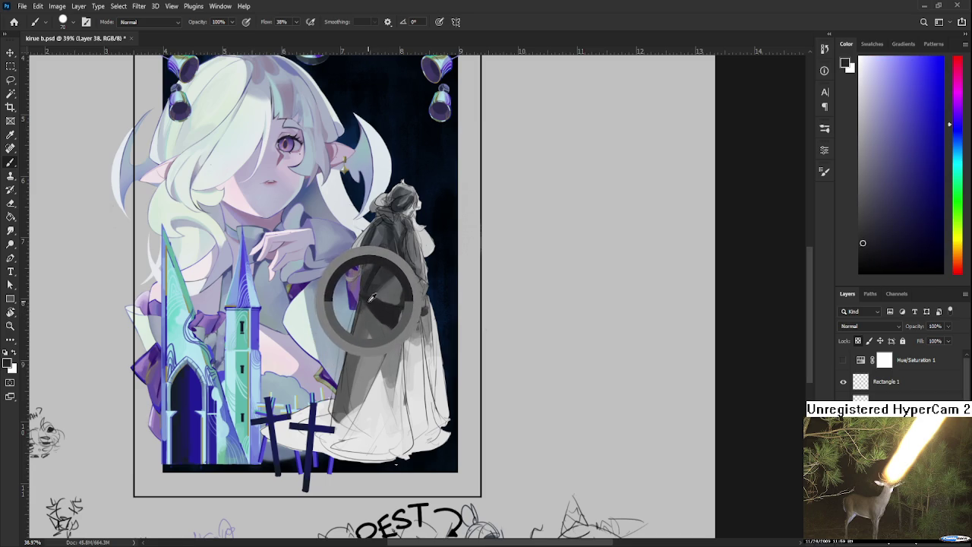
pyautogui.keyDown('alt'); pyautogui.click(361, 322); pyautogui.keyUp('alt')
pyautogui.keyDown('alt'); pyautogui.click(380, 312); pyautogui.keyUp('alt')
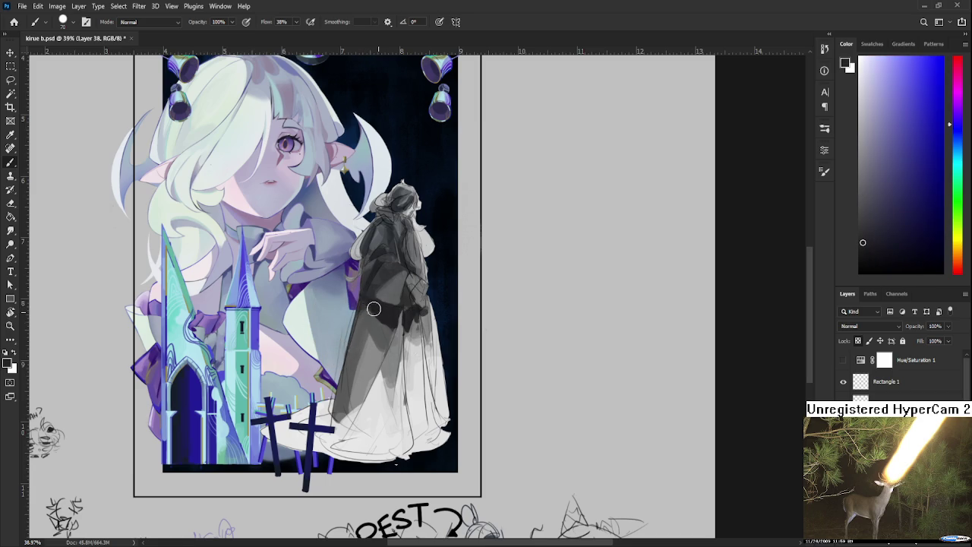
pyautogui.moveTo(358, 319)
pyautogui.mouseDown()
pyautogui.moveTo(359, 261)
pyautogui.moveTo(457, 142)
pyautogui.moveTo(537, 168)
pyautogui.mouseUp()
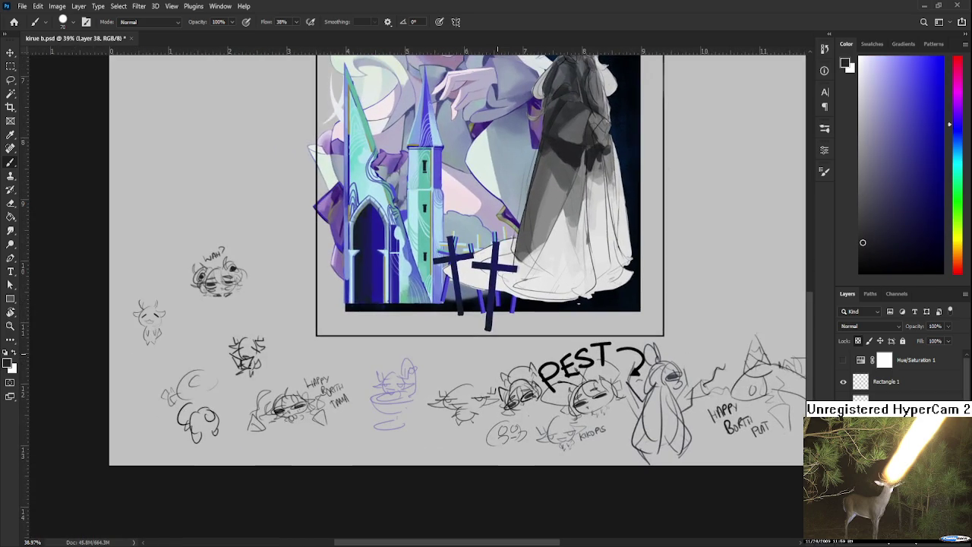
# On Layer 3, sketch a small creature with a halo, body outline and two wings
pyautogui.scroll(-2, 790, 426)
pyautogui.scroll(-3, 868, 372)
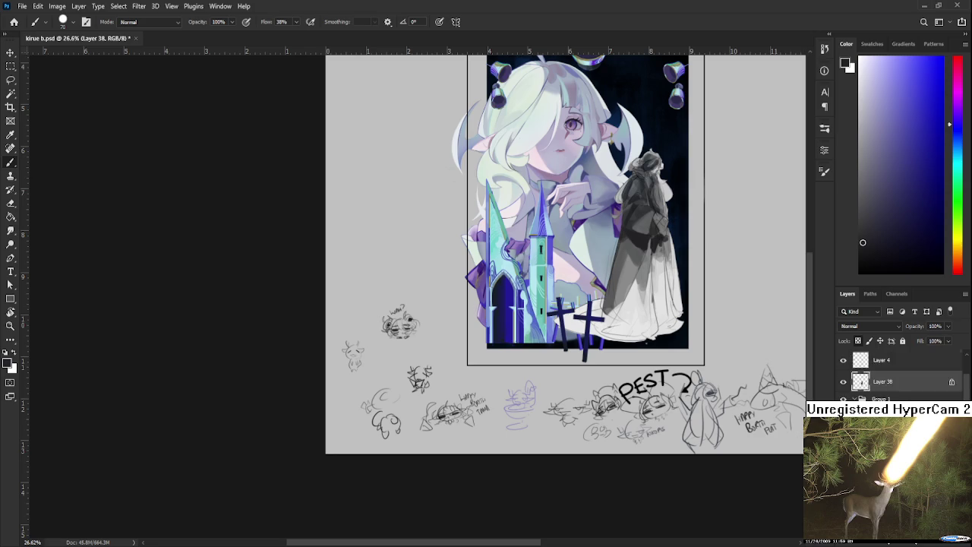
pyautogui.scroll(-3, 868, 372)
pyautogui.click(893, 351)
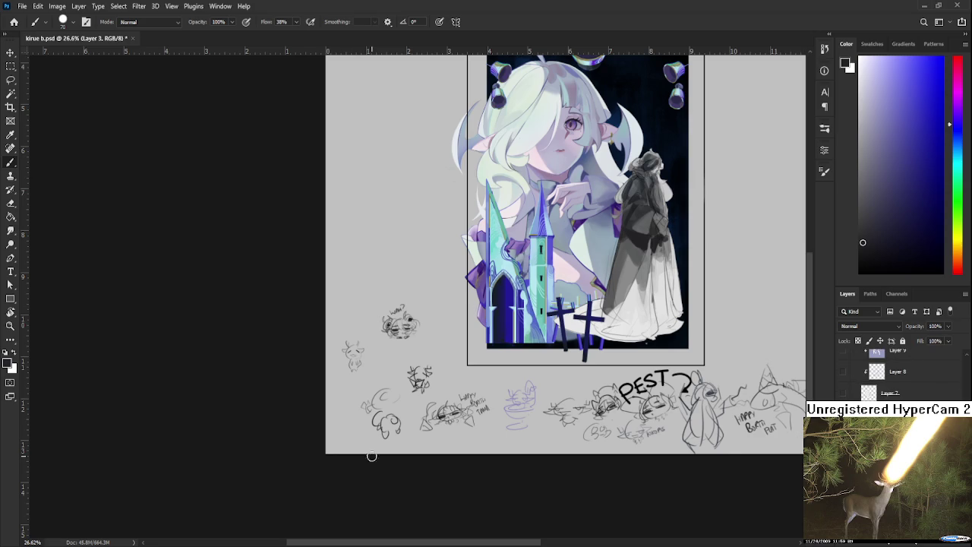
pyautogui.scroll(2, 335, 449)
pyautogui.scroll(1, 327, 444)
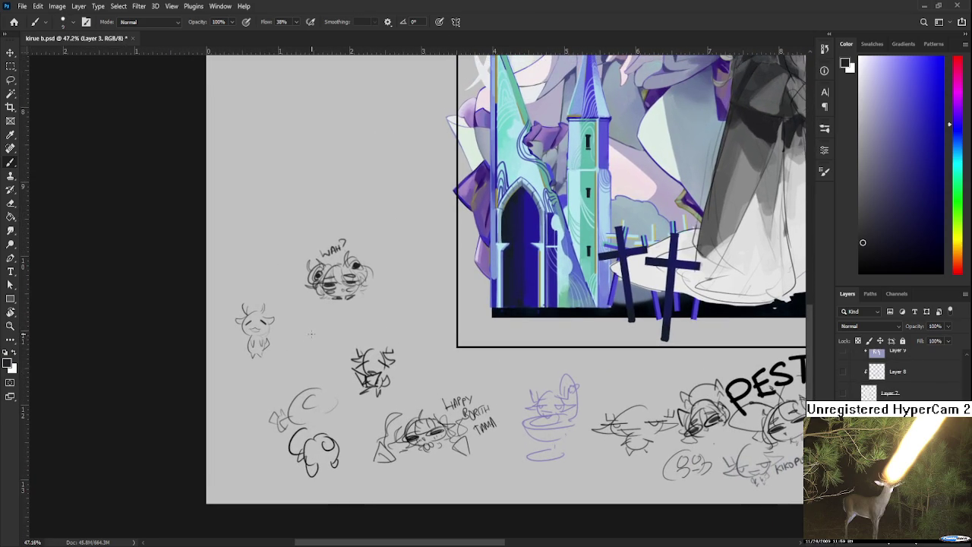
pyautogui.moveTo(313, 331); pyautogui.dragTo(309, 352)
pyautogui.moveTo(310, 338)
pyautogui.mouseDown()
pyautogui.moveTo(298, 341)
pyautogui.moveTo(331, 332)
pyautogui.moveTo(292, 343)
pyautogui.moveTo(312, 323)
pyautogui.mouseUp()
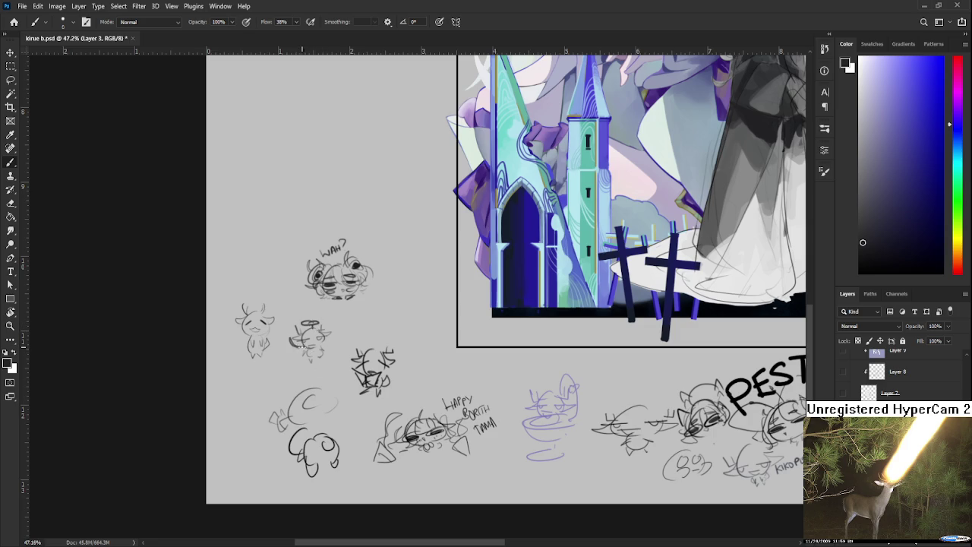
pyautogui.moveTo(300, 342)
pyautogui.mouseDown()
pyautogui.moveTo(295, 355)
pyautogui.moveTo(331, 351)
pyautogui.mouseUp()
# Navigate back up to the main illustration and the cloaked figure
pyautogui.scroll(5, 364, 344)
pyautogui.hscroll(5, 363, 344)
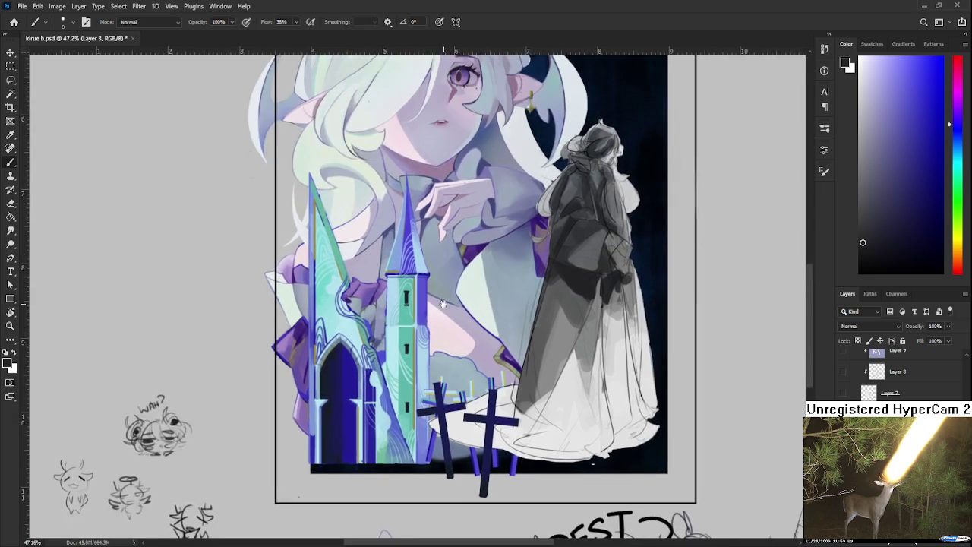
pyautogui.scroll(2, 417, 296)
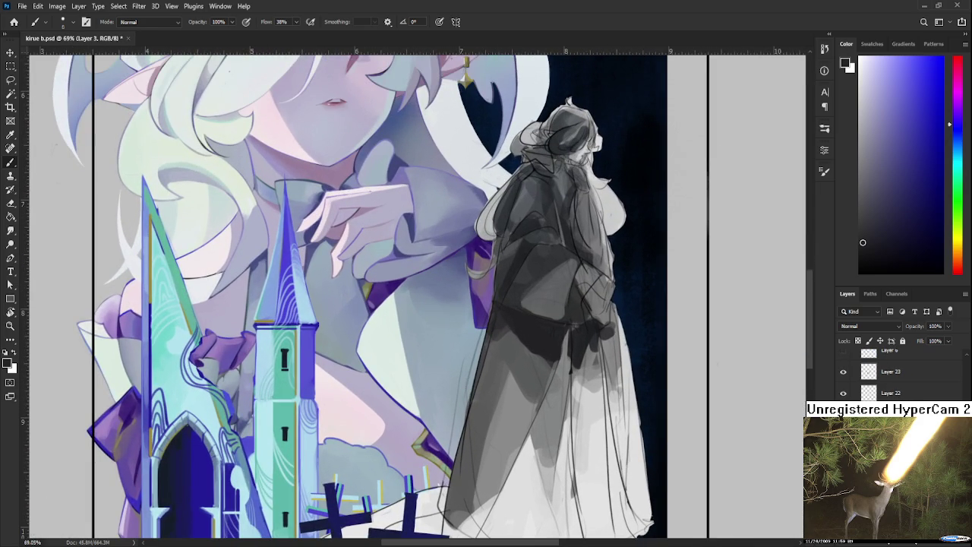
pyautogui.scroll(5, 889, 373)
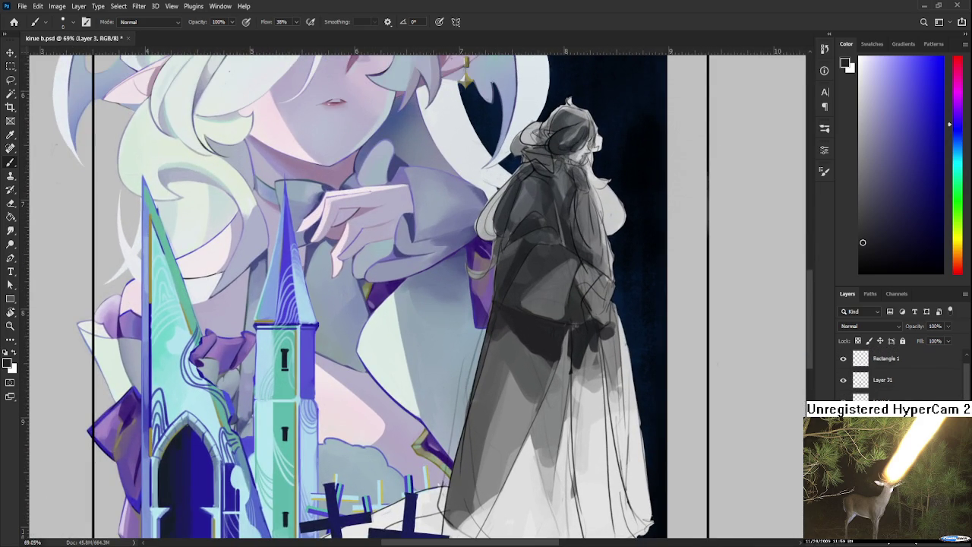
pyautogui.scroll(1, 889, 372)
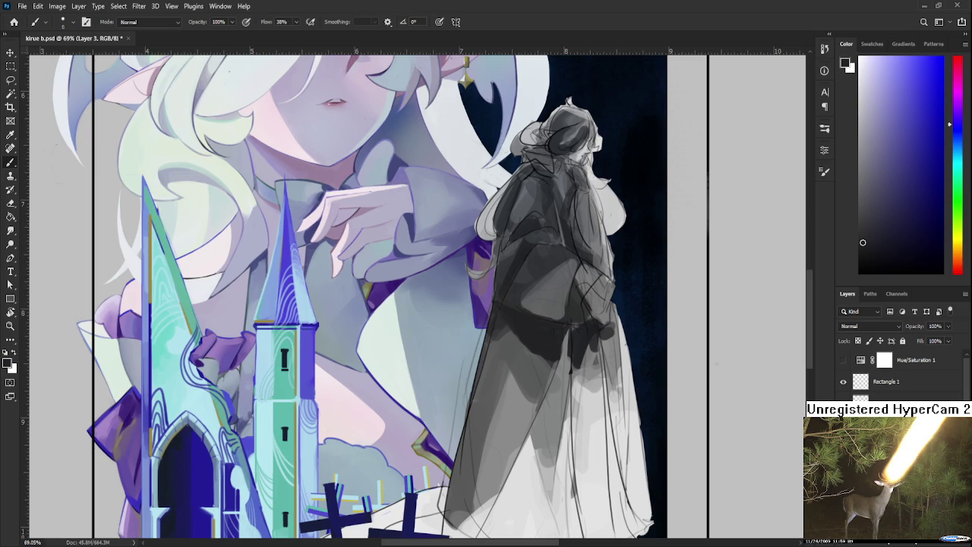
pyautogui.scroll(-2, 441, 395)
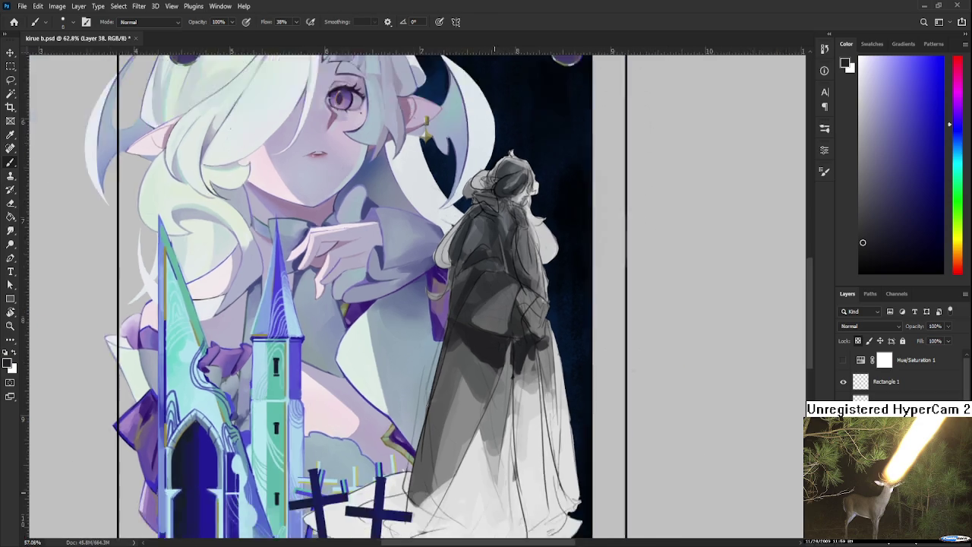
pyautogui.scroll(-2, 440, 396)
pyautogui.scroll(2, 440, 396)
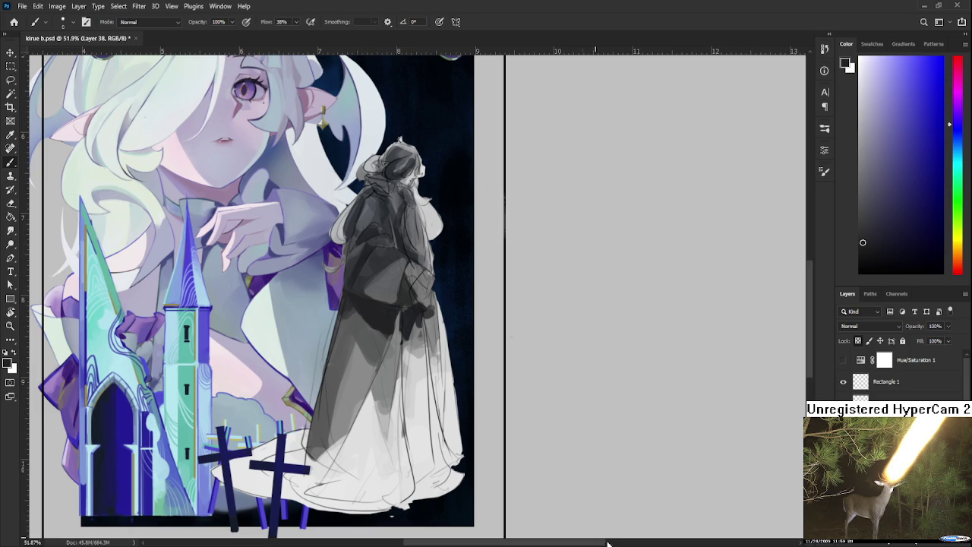
pyautogui.scroll(-5, 623, 499)
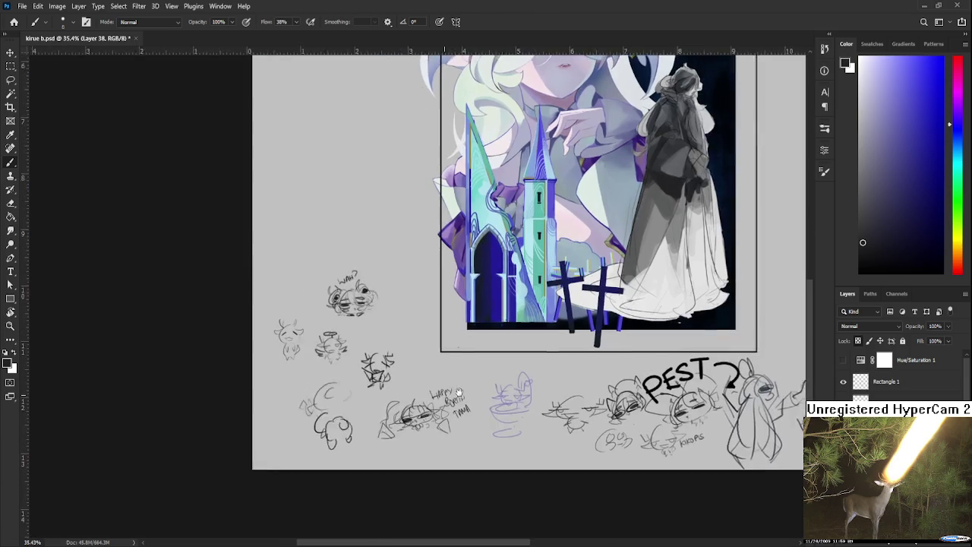
pyautogui.scroll(3, 458, 393)
pyautogui.scroll(2, 389, 360)
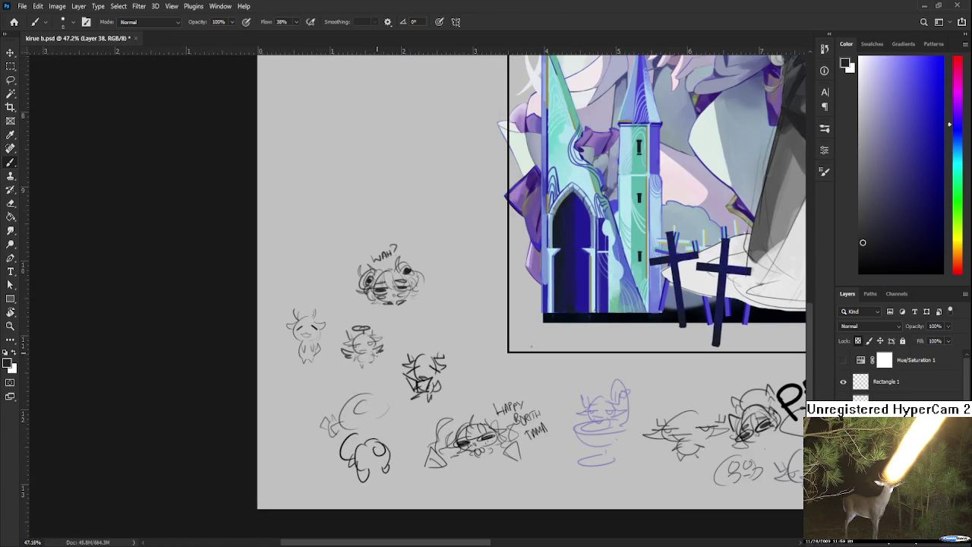
pyautogui.scroll(-2, 383, 344)
pyautogui.moveTo(521, 422); pyautogui.dragTo(404, 428)
pyautogui.scroll(3, 431, 409)
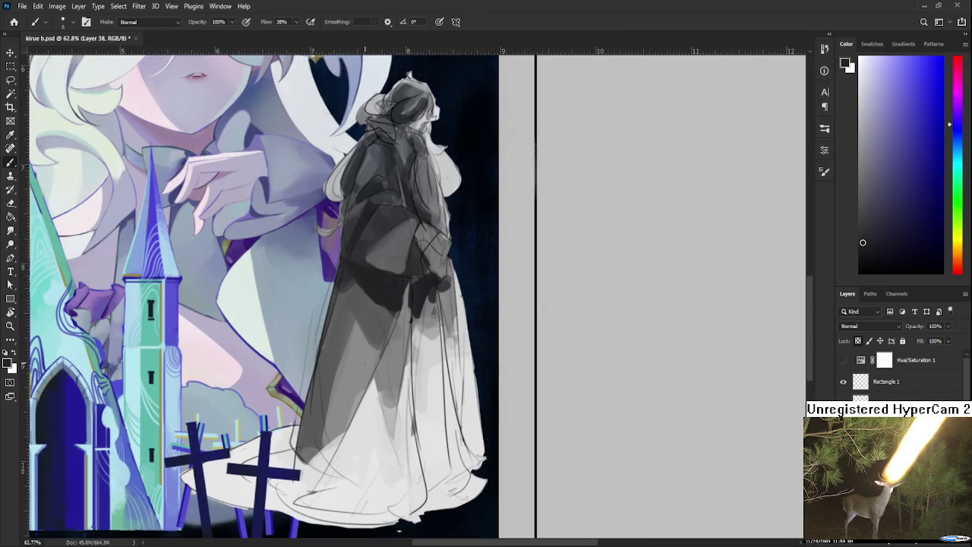
# Paint a dark grey stroke down the figure's dress, comparing with undo and redo
pyautogui.keyDown('alt'); pyautogui.click(374, 361); pyautogui.keyUp('alt')
pyautogui.keyDown('alt'); pyautogui.click(403, 298); pyautogui.keyUp('alt')
pyautogui.moveTo(408, 292); pyautogui.dragTo(390, 363)
pyautogui.hotkey('ctrl', 'z')
pyautogui.hotkey('ctrl', 'shift', 'z')
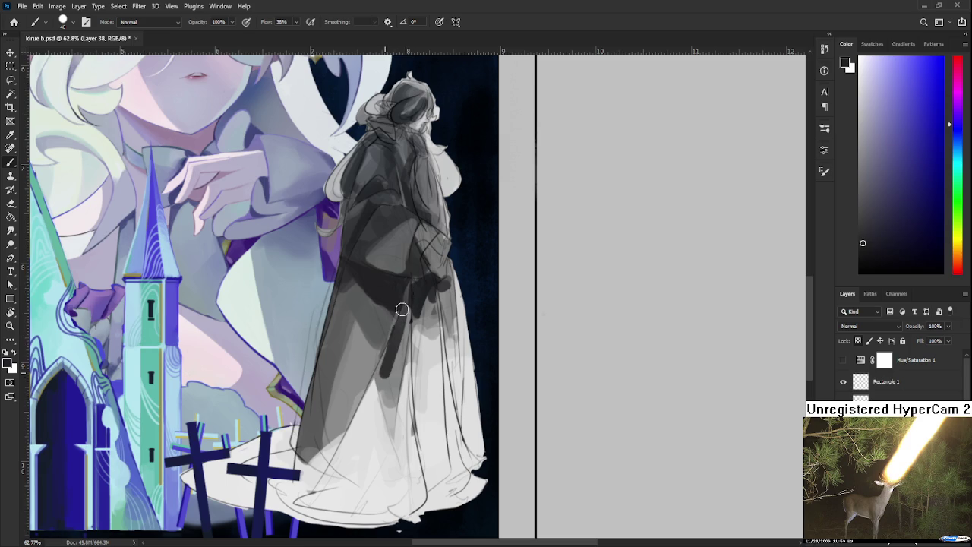
pyautogui.hotkey('ctrl', 'z')
pyautogui.hotkey('ctrl', 'shift', 'z')
pyautogui.hotkey('ctrl', 'z')
pyautogui.hotkey('ctrl', 'shift', 'z')
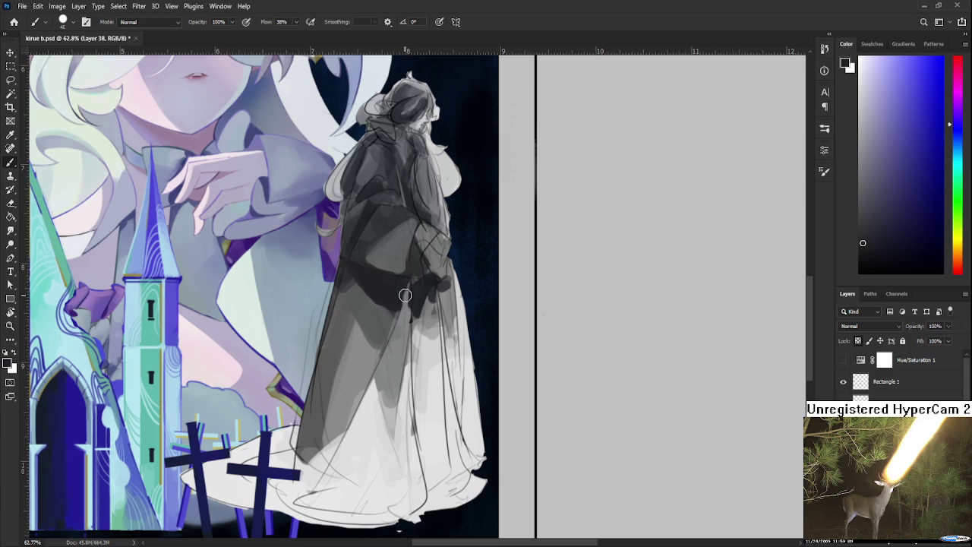
# Sample lighter and darker greys from the middle of the dress
pyautogui.keyDown('alt'); pyautogui.click(401, 380); pyautogui.keyUp('alt')
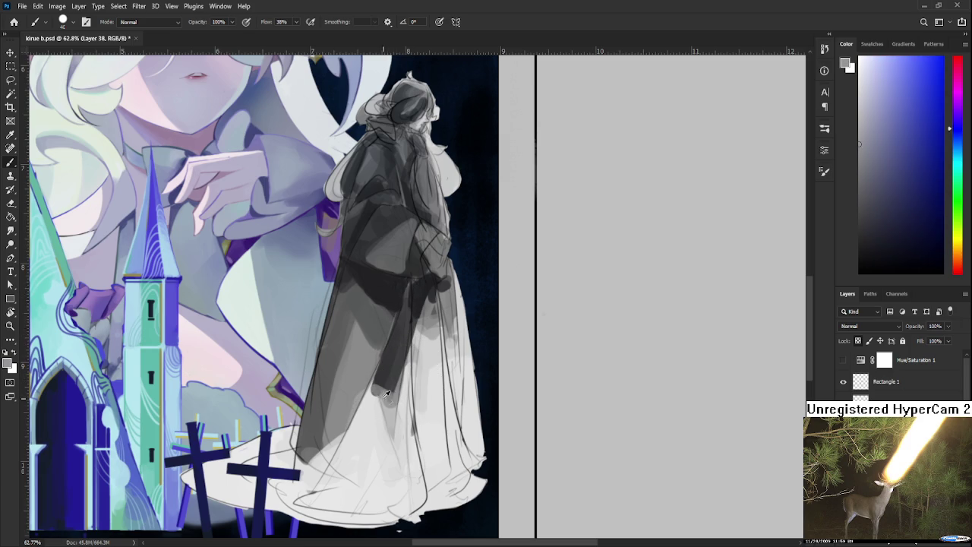
pyautogui.keyDown('alt'); pyautogui.click(391, 401); pyautogui.keyUp('alt')
pyautogui.keyDown('alt'); pyautogui.click(389, 404); pyautogui.keyUp('alt')
pyautogui.keyDown('alt'); pyautogui.click(389, 376); pyautogui.keyUp('alt')
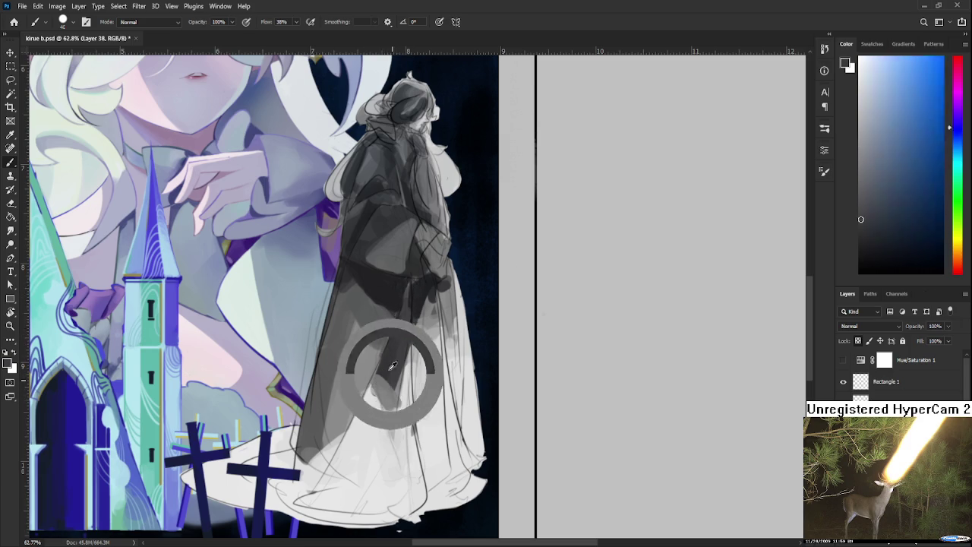
pyautogui.keyDown('alt'); pyautogui.click(395, 388); pyautogui.keyUp('alt')
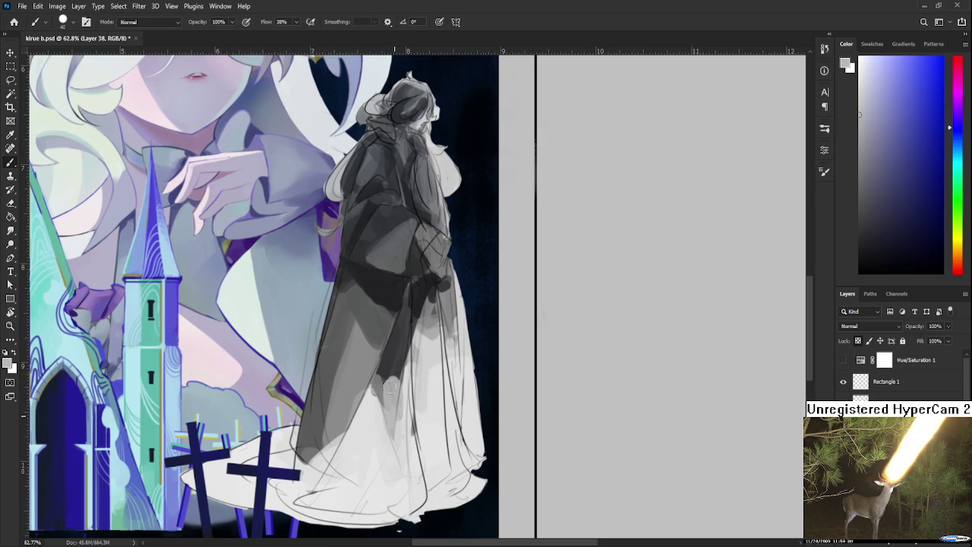
pyautogui.keyDown('alt'); pyautogui.click(394, 394); pyautogui.keyUp('alt')
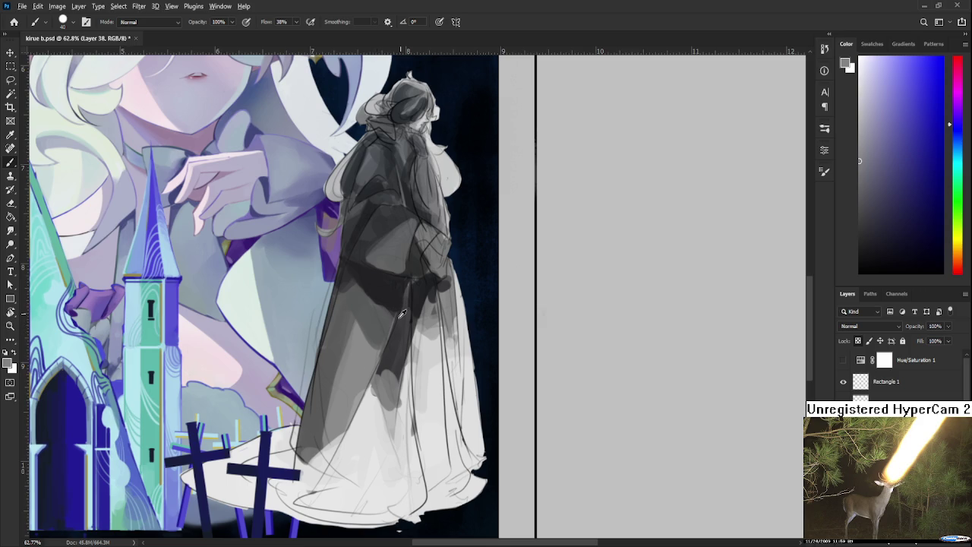
# Sample greys from the robe's shadow, settling on a lighter blue-grey
pyautogui.keyDown('alt'); pyautogui.click(373, 285); pyautogui.keyUp('alt')
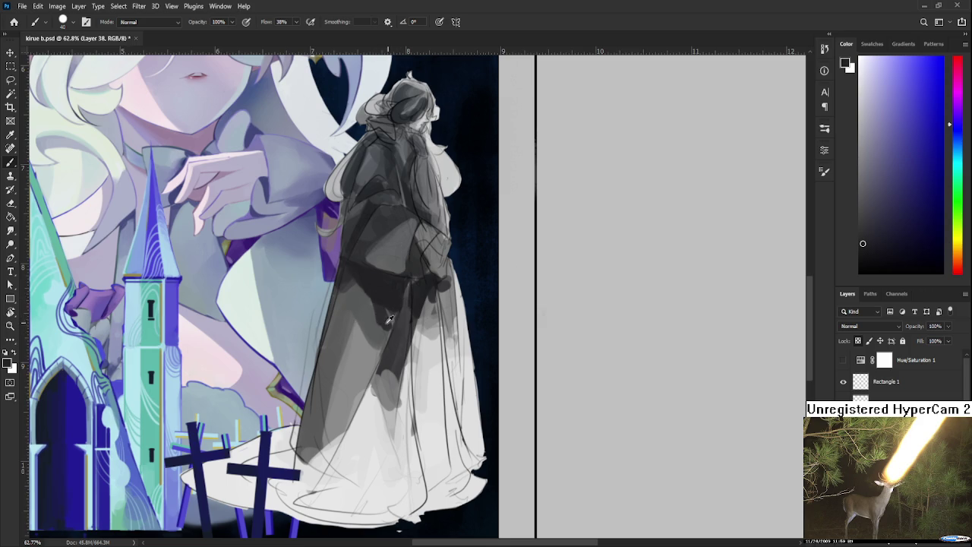
pyautogui.keyDown('alt'); pyautogui.click(370, 308); pyautogui.keyUp('alt')
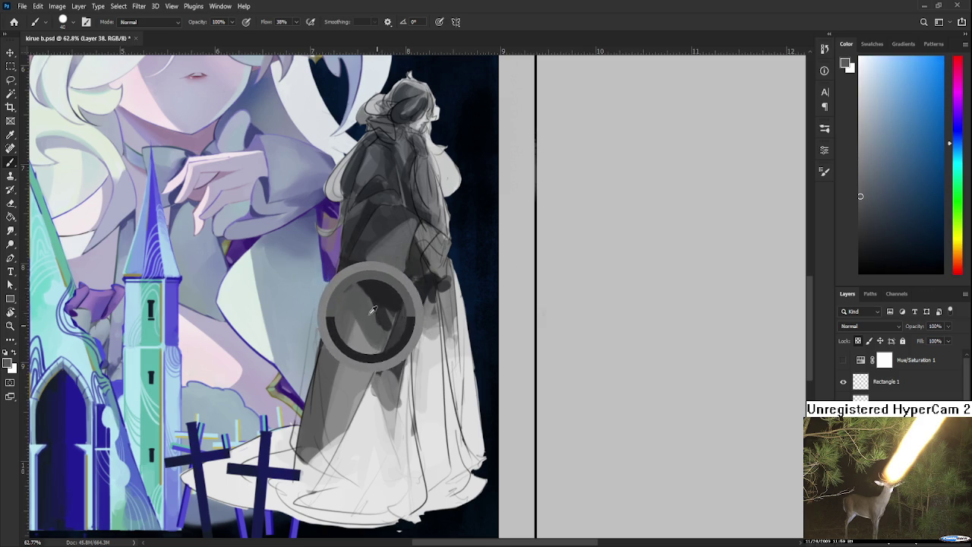
pyautogui.moveTo(370, 303); pyautogui.dragTo(369, 322)
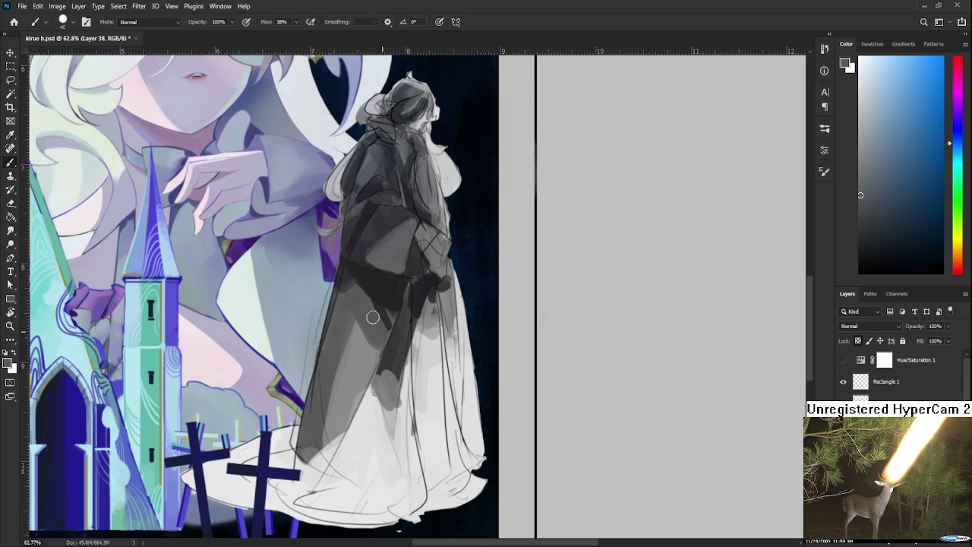
pyautogui.keyDown('alt'); pyautogui.click(376, 296); pyautogui.keyUp('alt')
pyautogui.keyDown('alt'); pyautogui.click(360, 303); pyautogui.keyUp('alt')
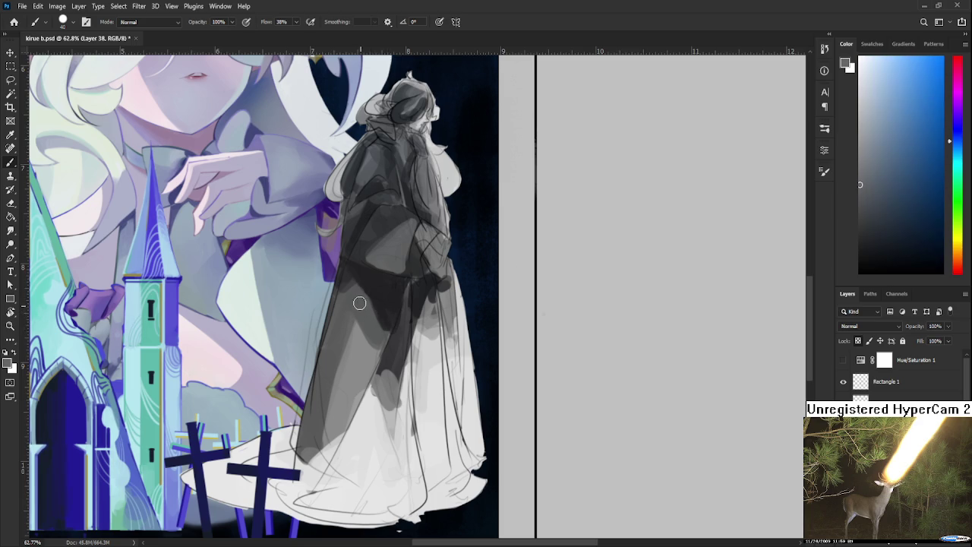
pyautogui.keyDown('alt'); pyautogui.click(386, 304); pyautogui.keyUp('alt')
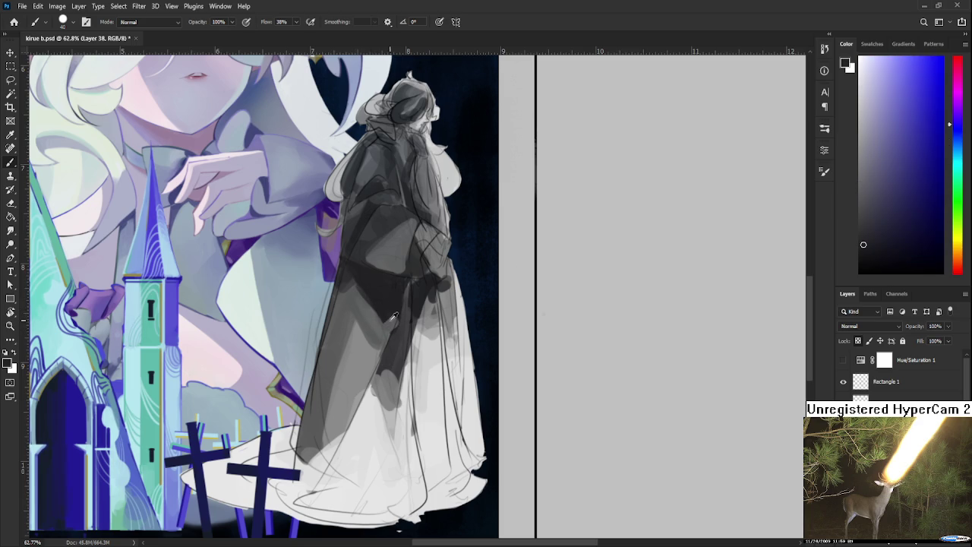
pyautogui.keyDown('alt'); pyautogui.click(366, 315); pyautogui.keyUp('alt')
# Paint sheer near-white over the lower dress to lighten its dark band and hem
pyautogui.scroll(-1, 400, 141)
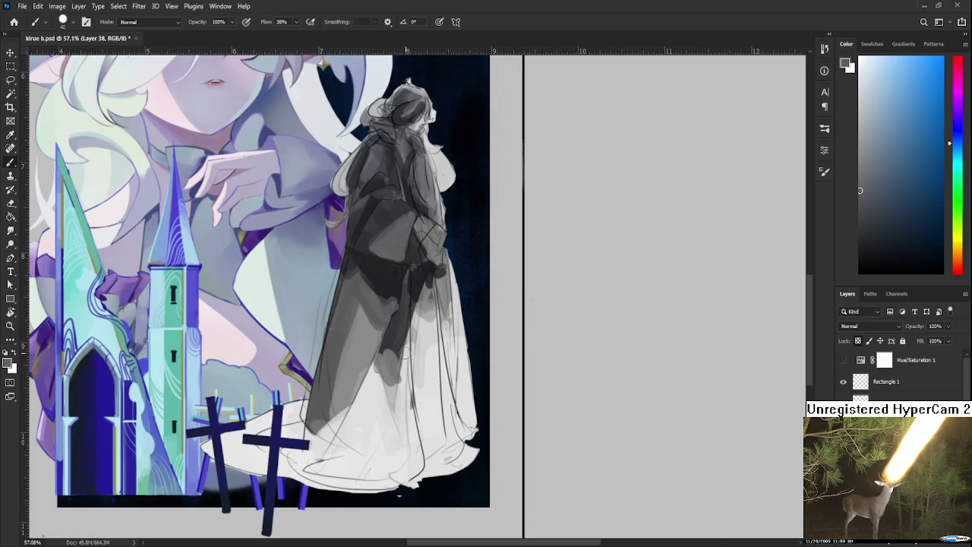
pyautogui.moveTo(404, 351); pyautogui.dragTo(383, 336)
pyautogui.keyDown('alt'); pyautogui.click(376, 276); pyautogui.keyUp('alt')
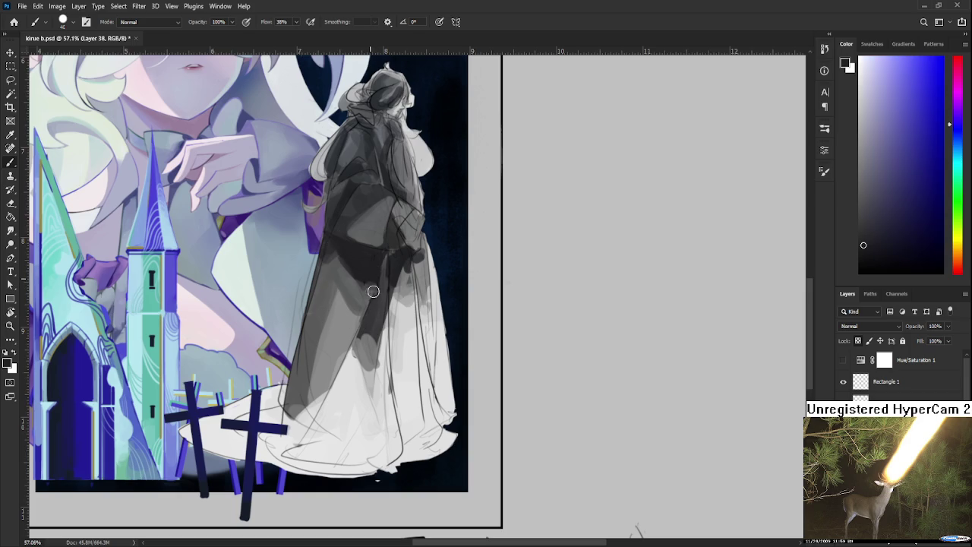
pyautogui.keyDown('alt'); pyautogui.click(345, 380); pyautogui.keyUp('alt')
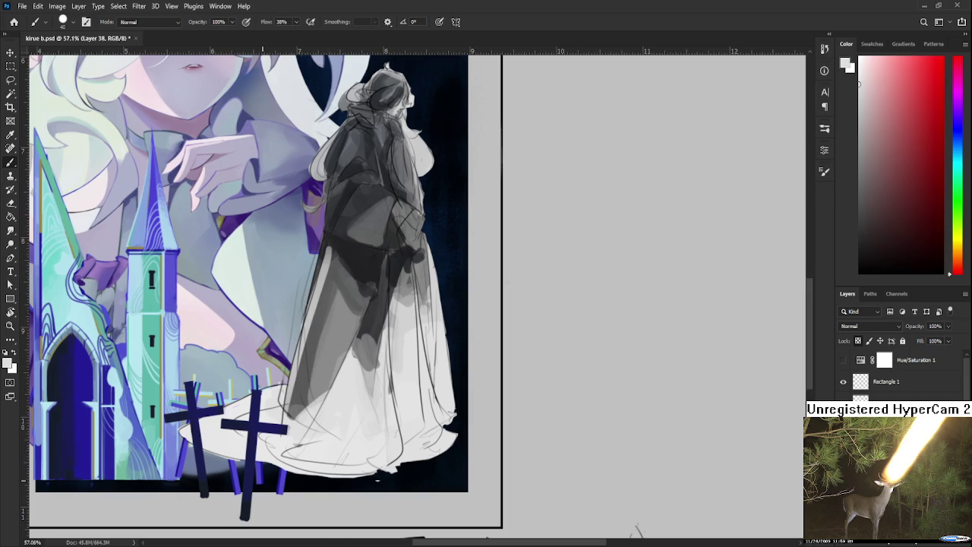
pyautogui.keyDown('alt'); pyautogui.click(326, 385); pyautogui.keyUp('alt')
pyautogui.keyDown('alt'); pyautogui.click(323, 391); pyautogui.keyUp('alt')
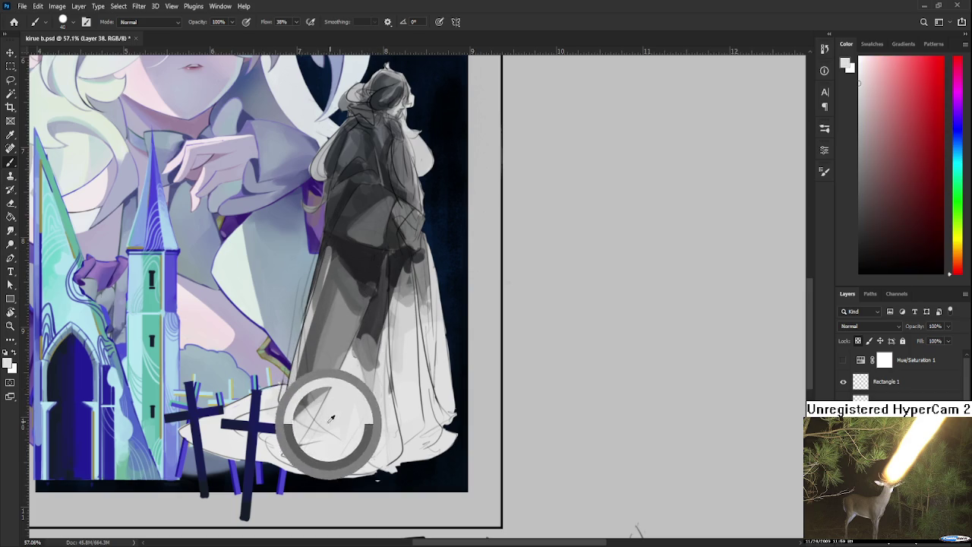
pyautogui.moveTo(357, 380); pyautogui.dragTo(304, 455)
pyautogui.moveTo(302, 338); pyautogui.dragTo(292, 437)
pyautogui.moveTo(330, 262); pyautogui.dragTo(294, 429)
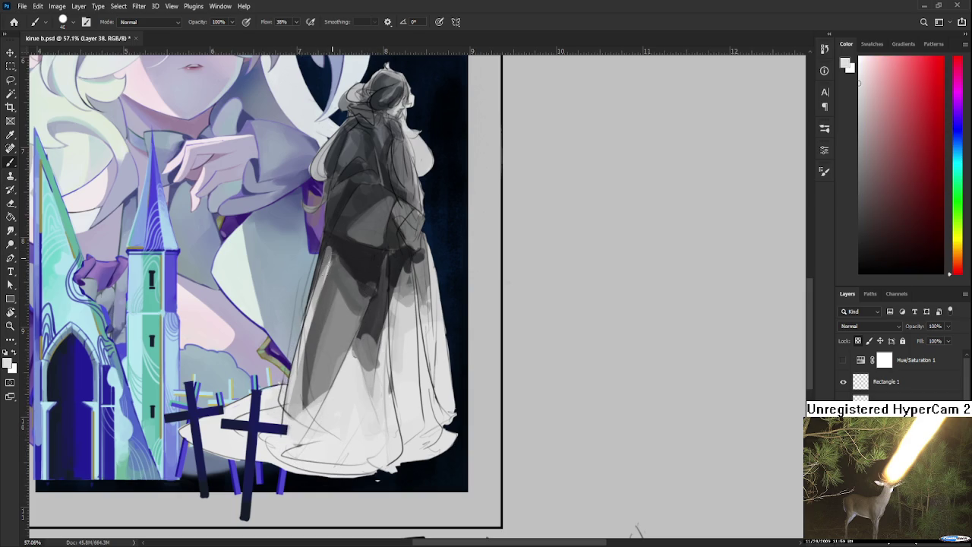
# Darken the dress's left side with darker grey, then sample light bluish and darker greys
pyautogui.keyDown('alt'); pyautogui.click(331, 292); pyautogui.keyUp('alt')
pyautogui.moveTo(322, 264); pyautogui.dragTo(315, 327)
pyautogui.moveTo(292, 373); pyautogui.dragTo(325, 256)
pyautogui.scroll(1, 324, 256)
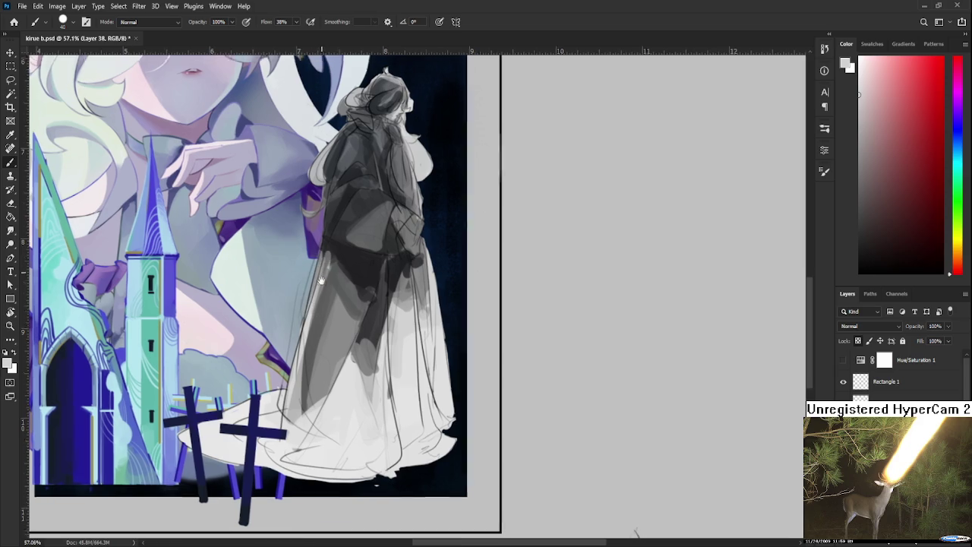
pyautogui.scroll(4, 327, 274)
pyautogui.keyDown('alt'); pyautogui.click(335, 318); pyautogui.keyUp('alt')
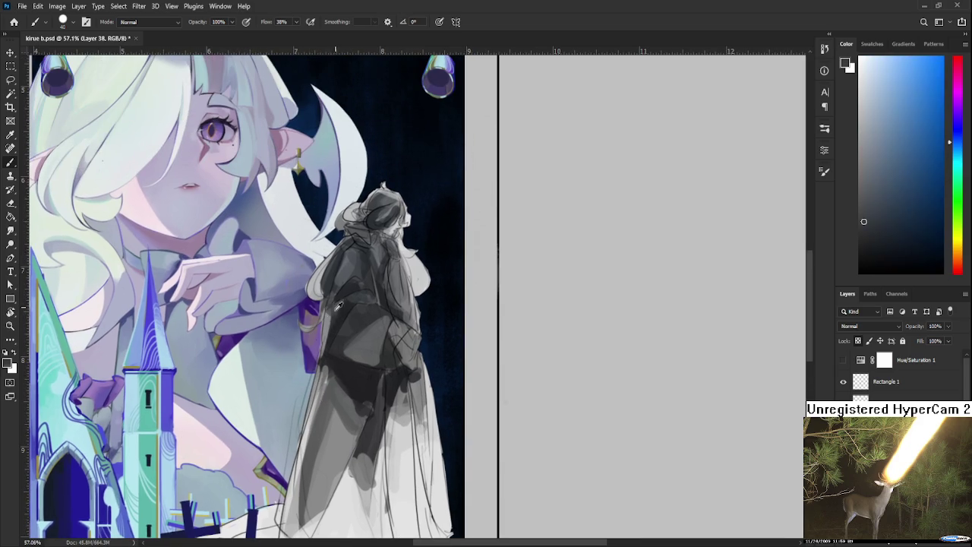
pyautogui.keyDown('alt'); pyautogui.click(330, 319); pyautogui.keyUp('alt')
pyautogui.keyDown('alt'); pyautogui.click(345, 278); pyautogui.keyUp('alt')
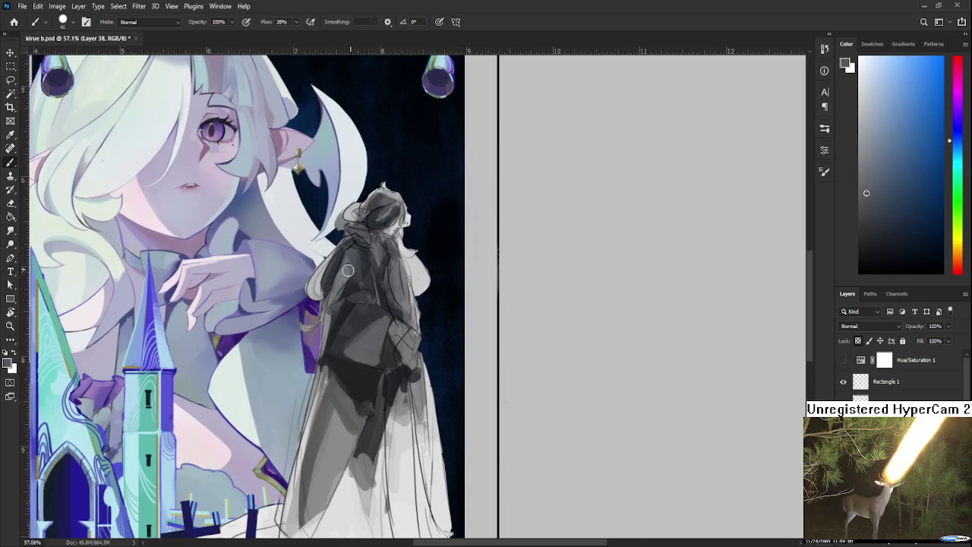
pyautogui.keyDown('alt'); pyautogui.scroll(-2, 370, 281); pyautogui.keyUp('alt')
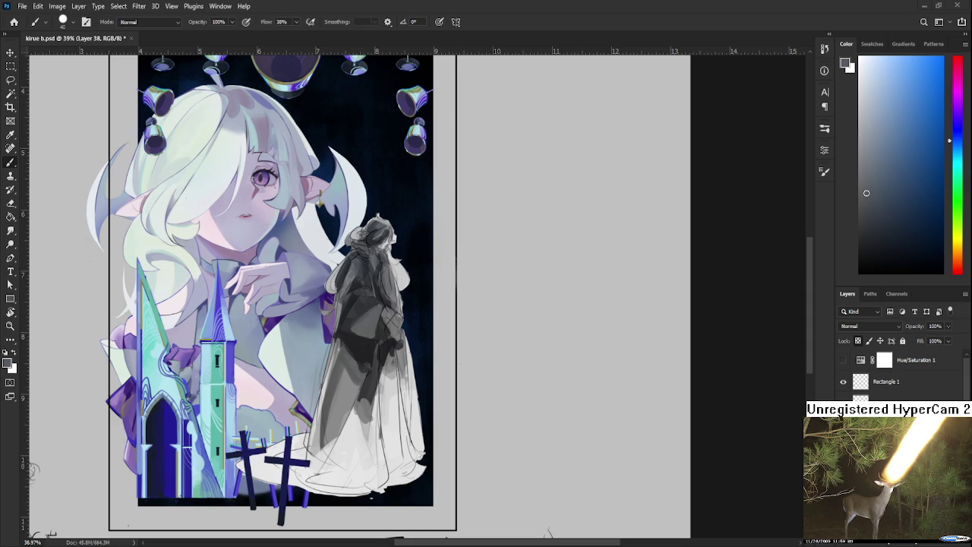
# Paint dark grey fold strokes down the figure's dress
pyautogui.keyDown('alt'); pyautogui.click(368, 387); pyautogui.keyUp('alt')
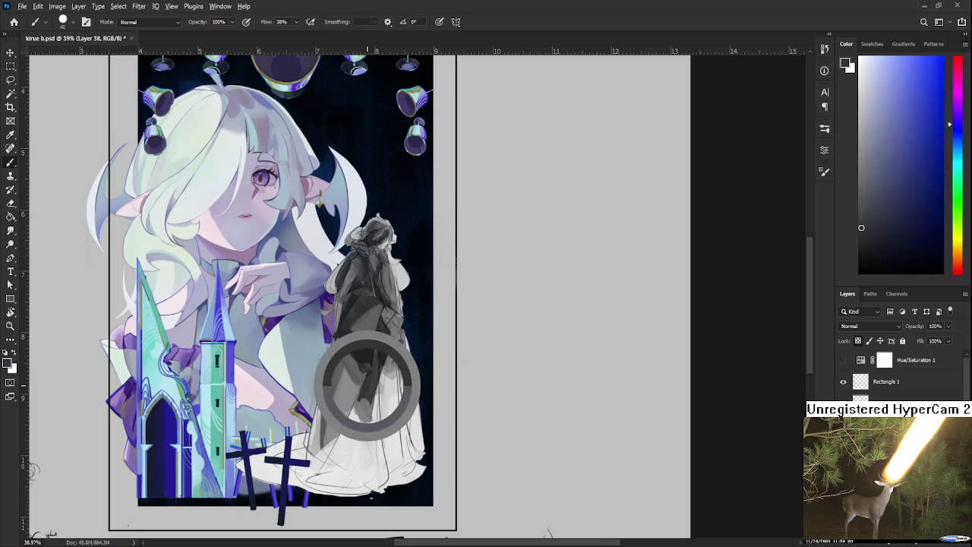
pyautogui.moveTo(368, 384)
pyautogui.mouseDown()
pyautogui.moveTo(357, 412)
pyautogui.moveTo(367, 444)
pyautogui.mouseUp()
pyautogui.keyDown('alt'); pyautogui.click(374, 443); pyautogui.keyUp('alt')
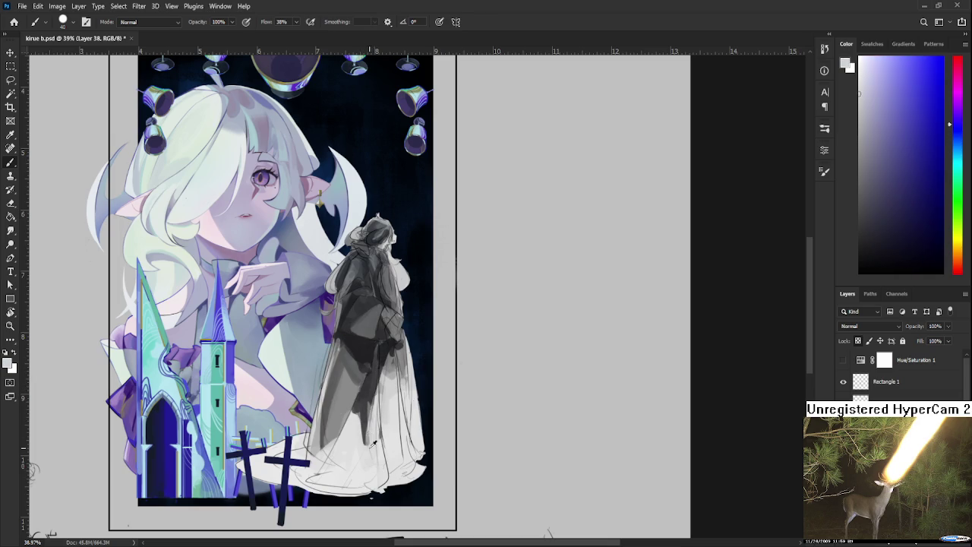
pyautogui.keyDown('alt'); pyautogui.click(365, 404); pyautogui.keyUp('alt')
pyautogui.moveTo(363, 402); pyautogui.dragTo(365, 450)
pyautogui.keyDown('alt'); pyautogui.click(366, 419); pyautogui.keyUp('alt')
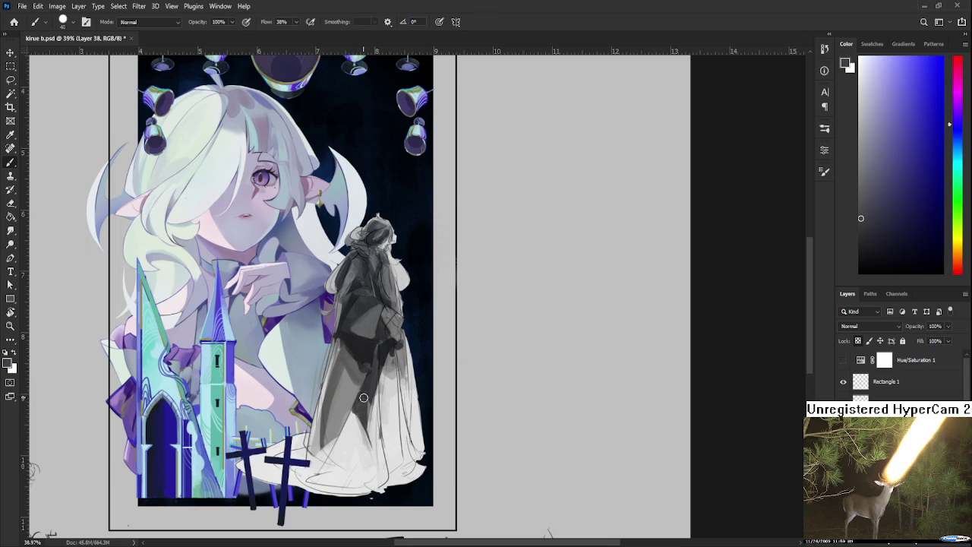
pyautogui.moveTo(364, 397); pyautogui.dragTo(375, 452)
# Add light grey strokes to the dress between the dark folds
pyautogui.keyDown('alt'); pyautogui.click(370, 440); pyautogui.keyUp('alt')
pyautogui.keyDown('alt'); pyautogui.click(367, 403); pyautogui.keyUp('alt')
pyautogui.keyDown('alt'); pyautogui.click(370, 452); pyautogui.keyUp('alt')
pyautogui.moveTo(368, 391); pyautogui.dragTo(374, 451)
pyautogui.keyDown('alt'); pyautogui.click(371, 395); pyautogui.keyUp('alt')
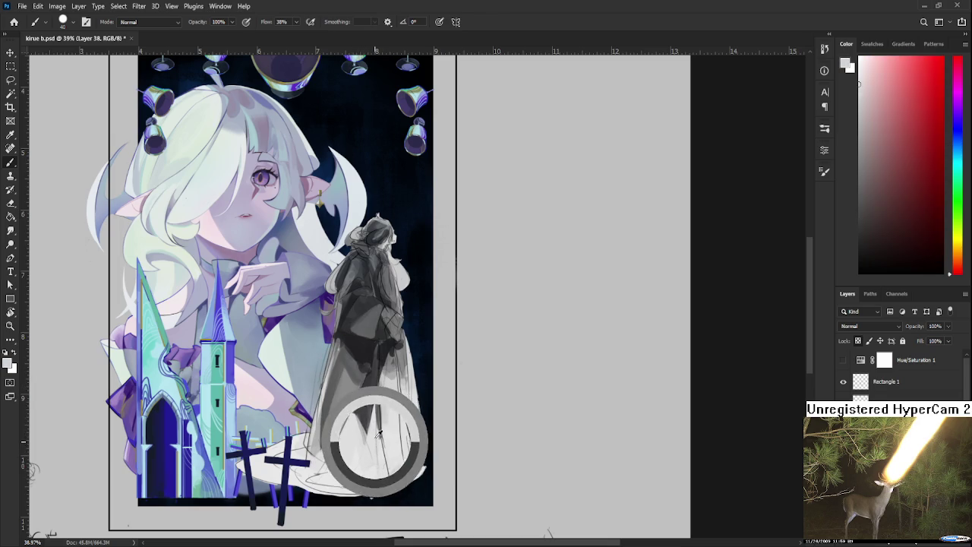
# Paint near-black strokes on the lower dress, then pick a light pinkish white
pyautogui.keyDown('alt'); pyautogui.click(358, 350); pyautogui.keyUp('alt')
pyautogui.keyDown('alt'); pyautogui.click(365, 347); pyautogui.keyUp('alt')
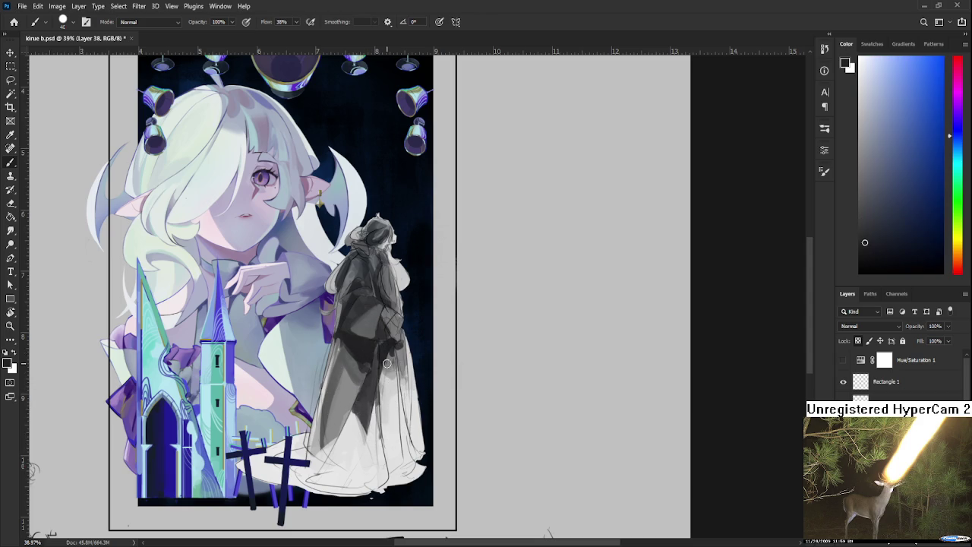
pyautogui.moveTo(385, 365); pyautogui.dragTo(400, 386)
pyautogui.keyDown('alt'); pyautogui.click(389, 383); pyautogui.keyUp('alt')
pyautogui.keyDown('alt'); pyautogui.click(390, 380); pyautogui.keyUp('alt')
pyautogui.keyDown('alt'); pyautogui.click(390, 384); pyautogui.keyUp('alt')
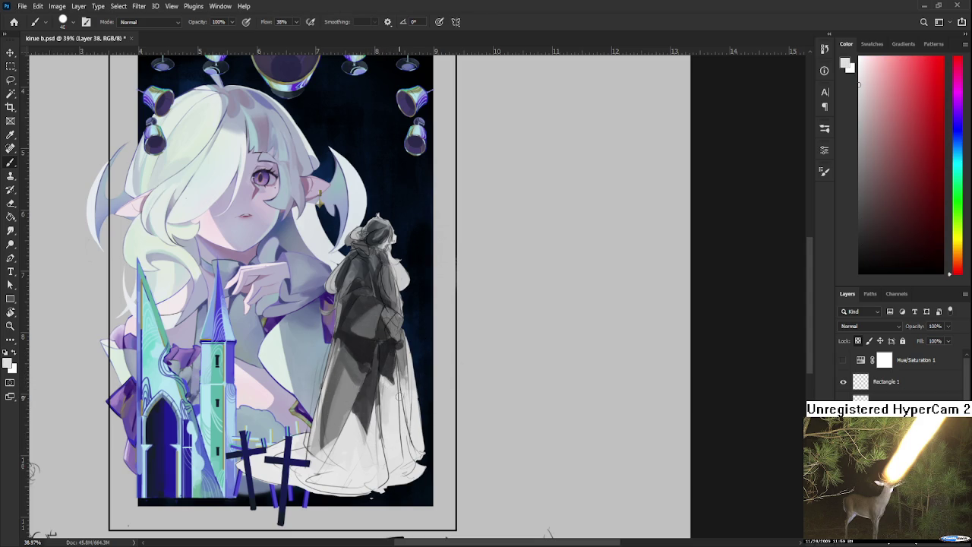
pyautogui.scroll(-2, 398, 398)
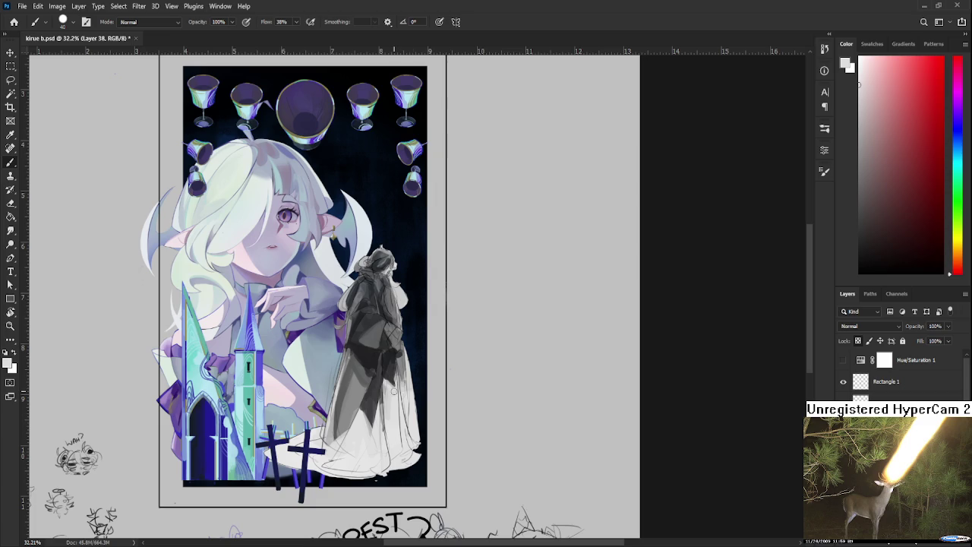
# Sample dark and bluish tones from the cloaked figure while panning the view
pyautogui.keyDown('alt'); pyautogui.click(355, 365); pyautogui.keyUp('alt')
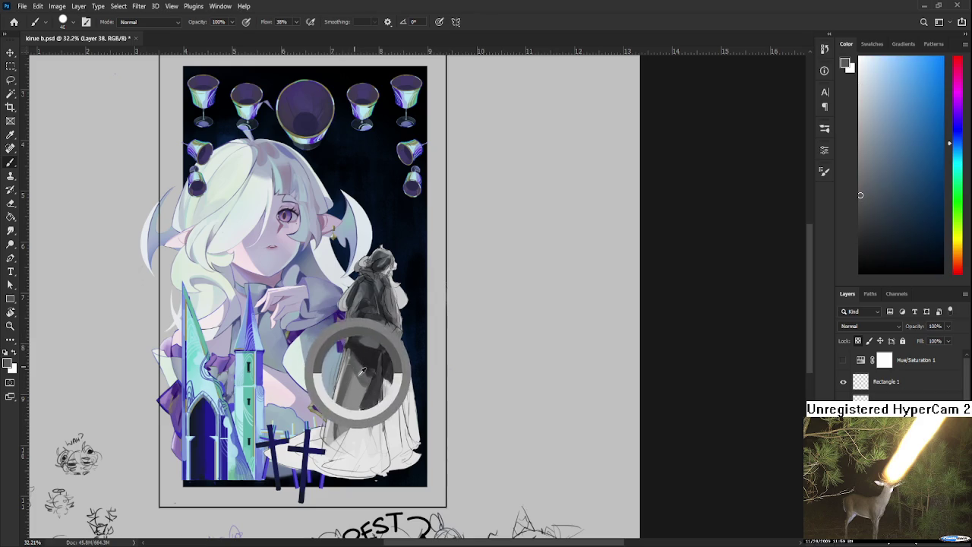
pyautogui.moveTo(344, 357)
pyautogui.mouseDown()
pyautogui.moveTo(393, 362)
pyautogui.moveTo(378, 357)
pyautogui.mouseUp()
pyautogui.keyDown('alt'); pyautogui.click(362, 371); pyautogui.keyUp('alt')
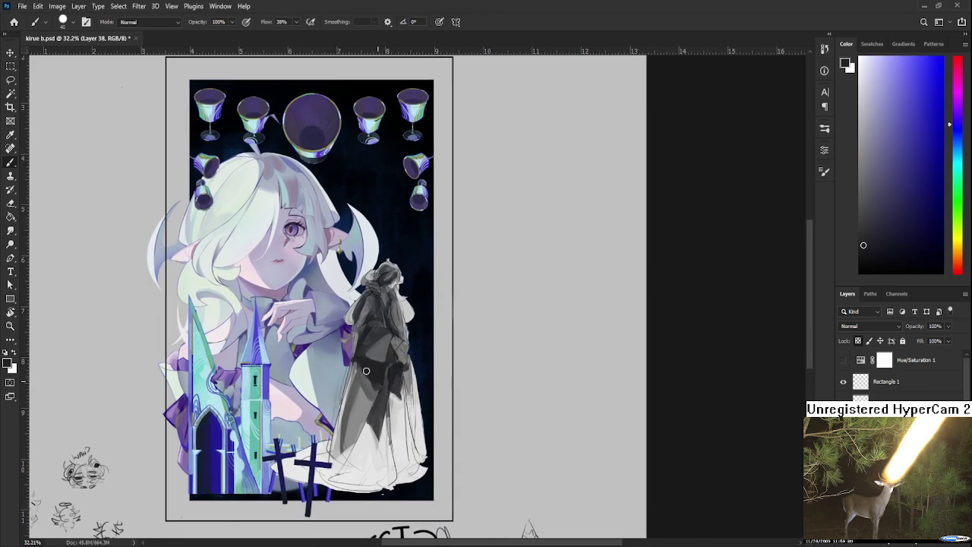
pyautogui.keyDown('alt'); pyautogui.click(365, 377); pyautogui.keyUp('alt')
pyautogui.keyDown('alt'); pyautogui.click(379, 385); pyautogui.keyUp('alt')
pyautogui.moveTo(379, 384); pyautogui.dragTo(394, 365)
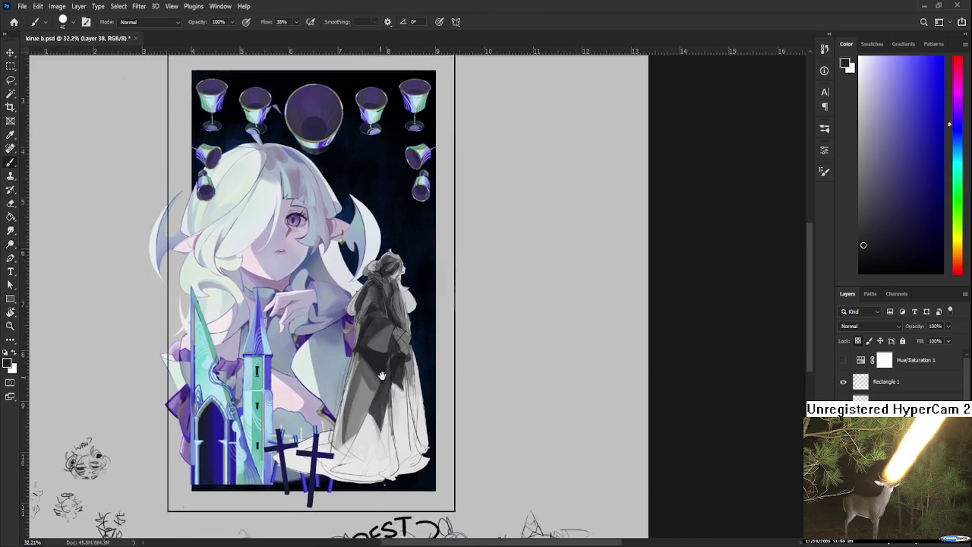
pyautogui.keyDown('alt'); pyautogui.click(387, 343); pyautogui.keyUp('alt')
pyautogui.keyDown('alt'); pyautogui.click(382, 344); pyautogui.keyUp('alt')
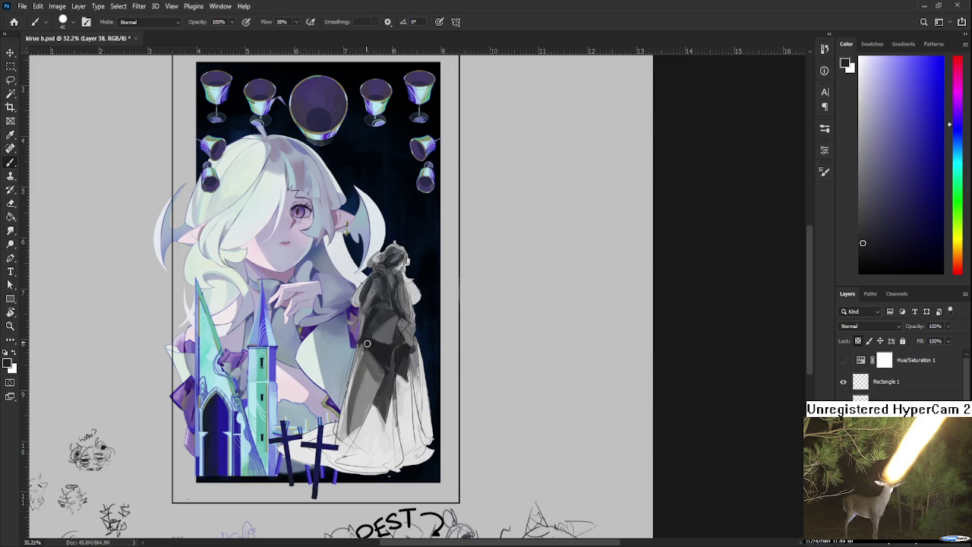
pyautogui.keyDown('alt'); pyautogui.click(378, 352); pyautogui.keyUp('alt')
pyautogui.keyDown('alt'); pyautogui.click(381, 376); pyautogui.keyUp('alt')
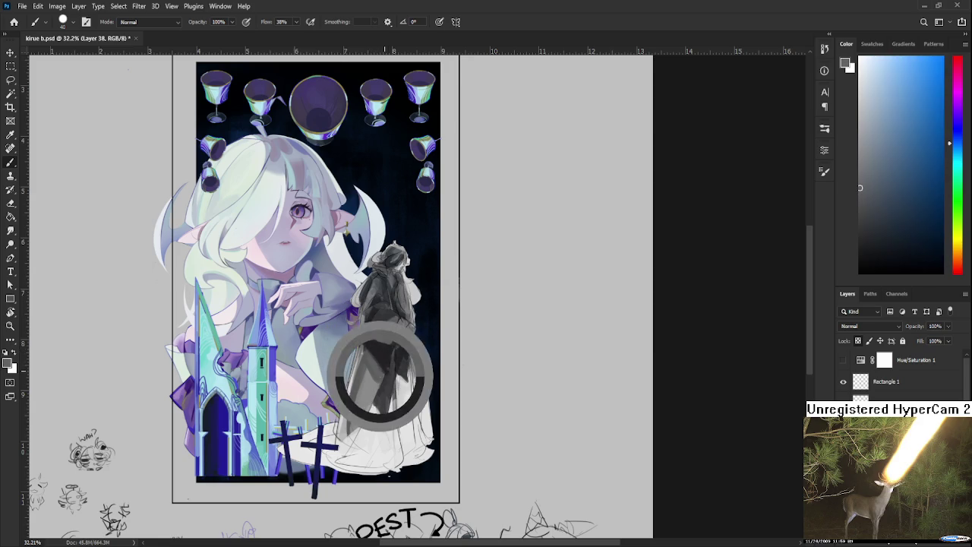
pyautogui.keyDown('alt'); pyautogui.click(390, 376); pyautogui.keyUp('alt')
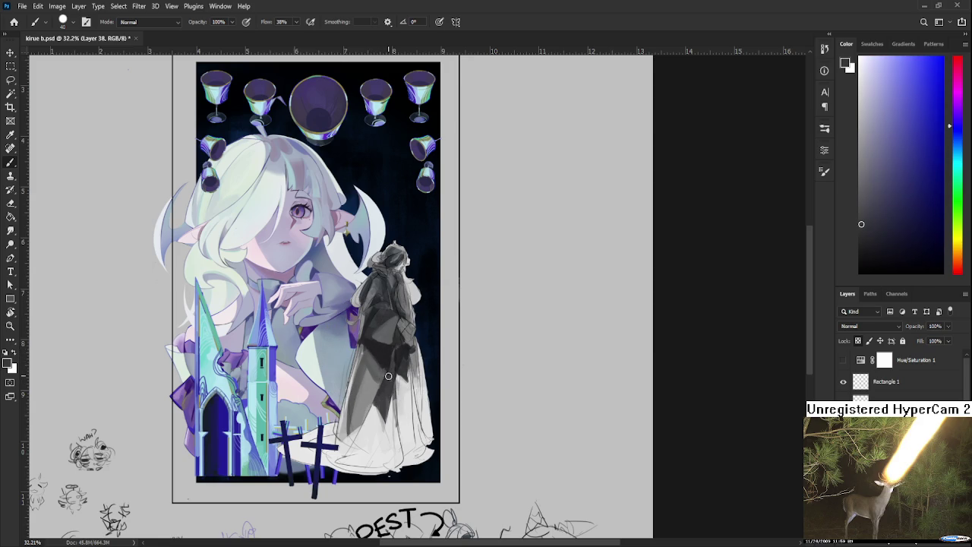
pyautogui.moveTo(390, 376); pyautogui.dragTo(378, 390)
# Sample blue-grey and red-grey tones from the figure's robe and skirt
pyautogui.keyDown('alt'); pyautogui.click(395, 373); pyautogui.keyUp('alt')
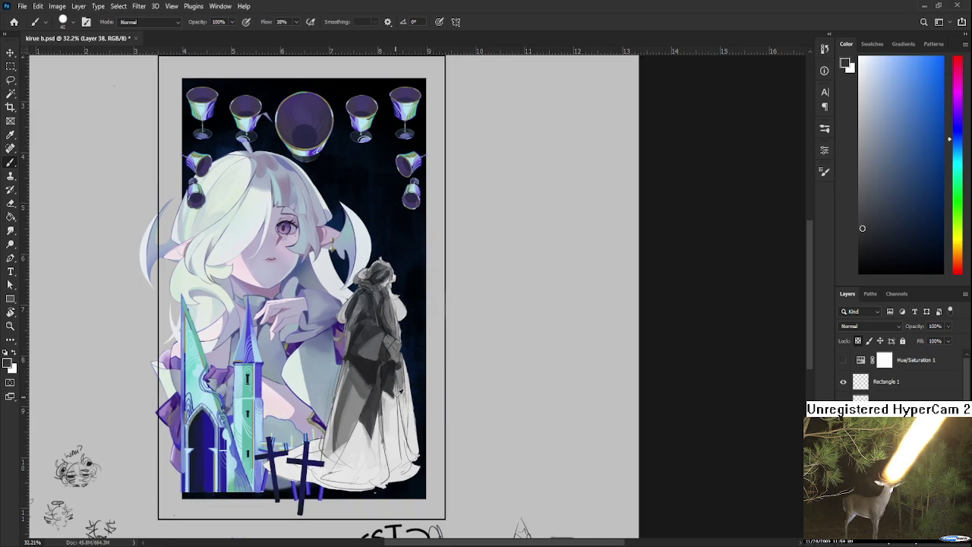
pyautogui.keyDown('alt'); pyautogui.click(391, 380); pyautogui.keyUp('alt')
pyautogui.keyDown('alt'); pyautogui.click(394, 384); pyautogui.keyUp('alt')
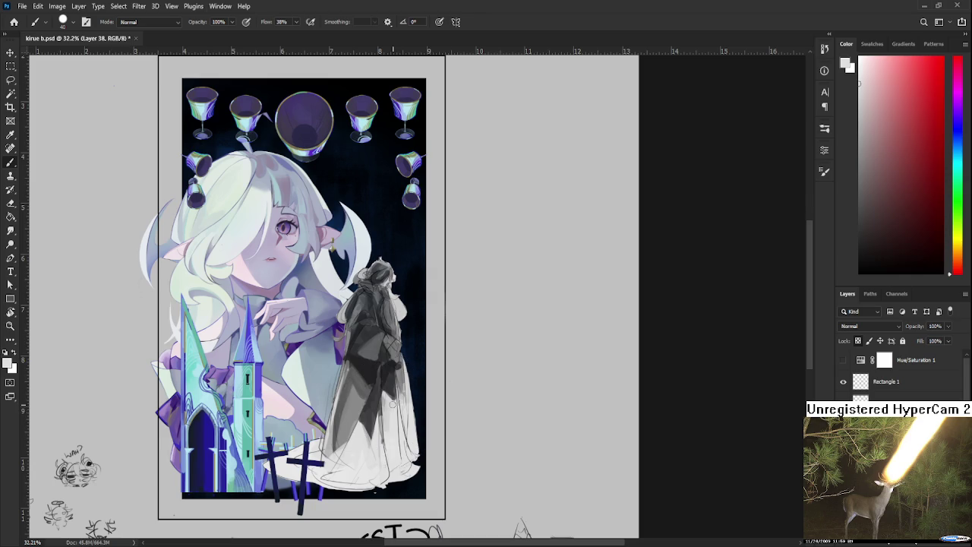
pyautogui.keyDown('alt'); pyautogui.click(397, 387); pyautogui.keyUp('alt')
pyautogui.keyDown('alt'); pyautogui.click(394, 389); pyautogui.keyUp('alt')
pyautogui.keyDown('alt'); pyautogui.click(394, 392); pyautogui.keyUp('alt')
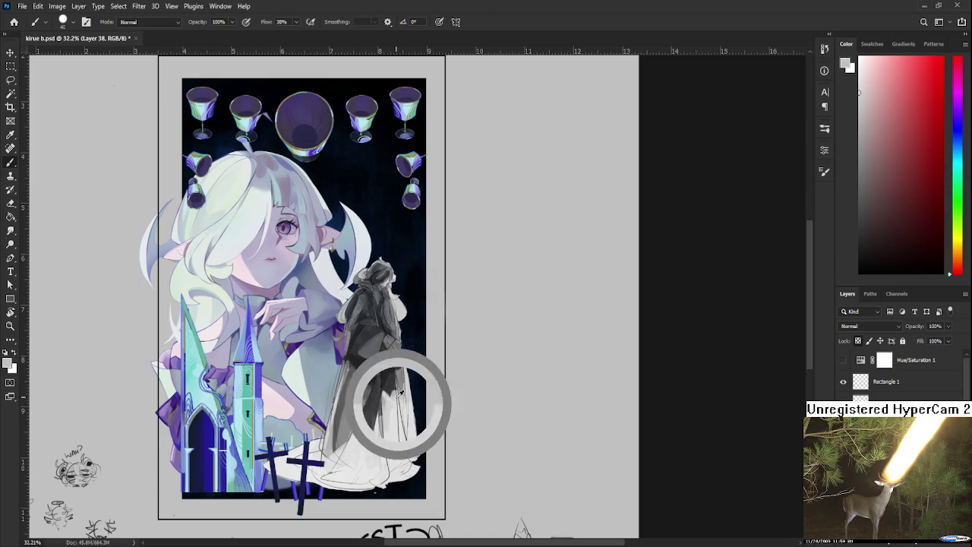
pyautogui.keyDown('alt'); pyautogui.click(391, 402); pyautogui.keyUp('alt')
pyautogui.keyDown('alt'); pyautogui.click(391, 410); pyautogui.keyUp('alt')
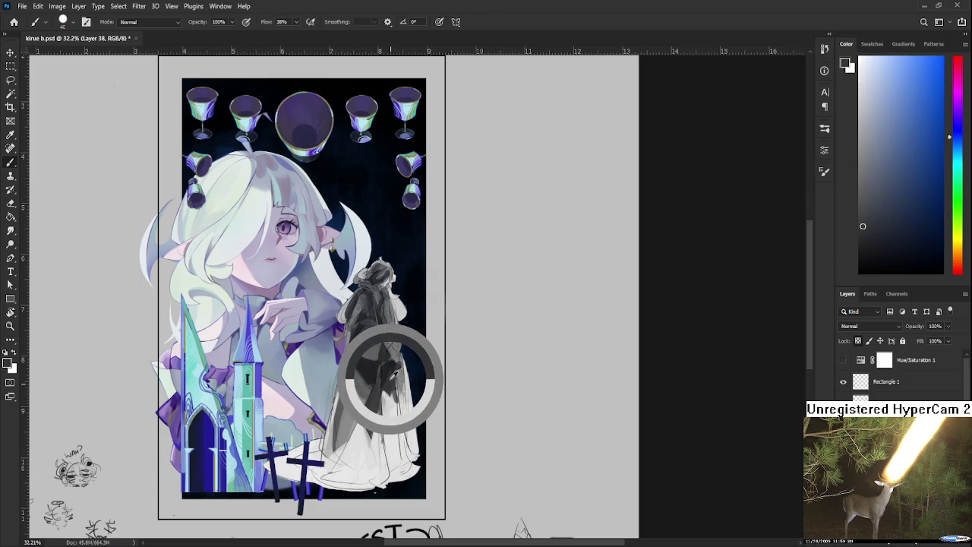
pyautogui.keyDown('alt'); pyautogui.click(399, 410); pyautogui.keyUp('alt')
pyautogui.keyDown('alt'); pyautogui.click(401, 404); pyautogui.keyUp('alt')
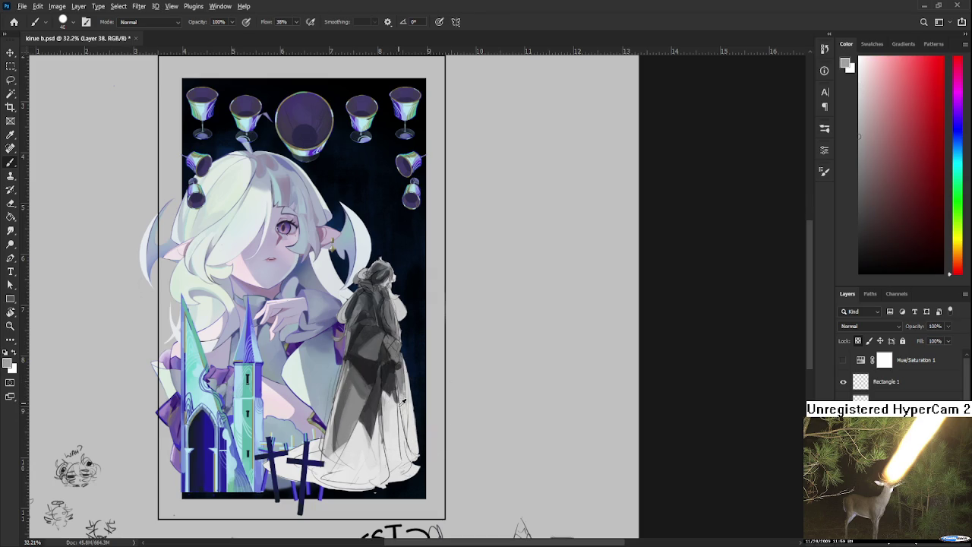
pyautogui.keyDown('alt'); pyautogui.click(400, 402); pyautogui.keyUp('alt')
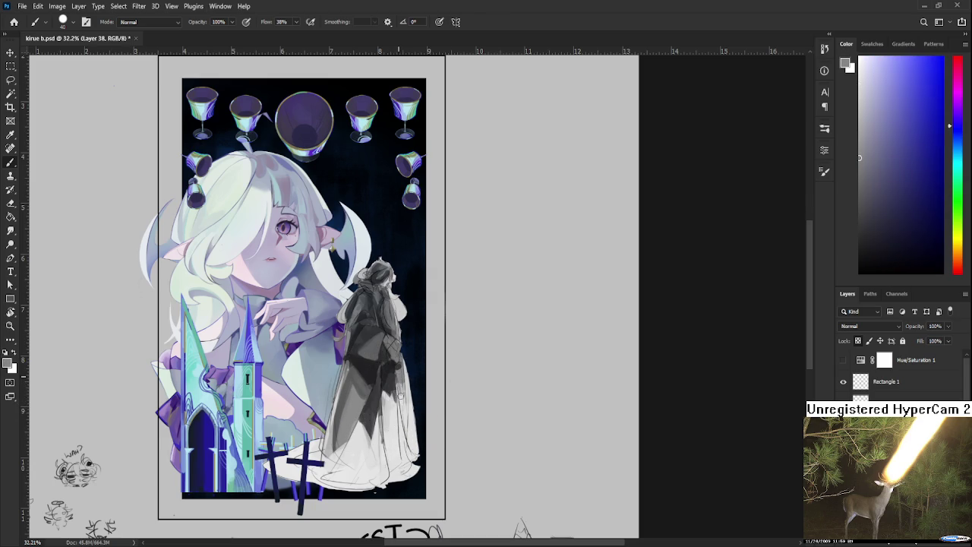
pyautogui.keyDown('alt'); pyautogui.click(401, 404); pyautogui.keyUp('alt')
# Recentre the view and settle on a dark blue-grey from the figure
pyautogui.moveTo(390, 379); pyautogui.dragTo(423, 369)
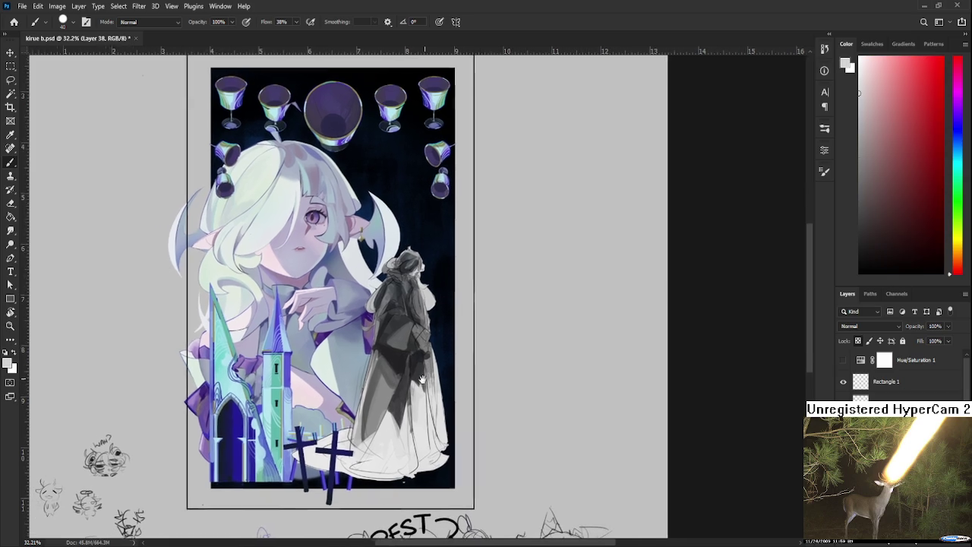
pyautogui.keyDown('alt'); pyautogui.click(403, 333); pyautogui.keyUp('alt')
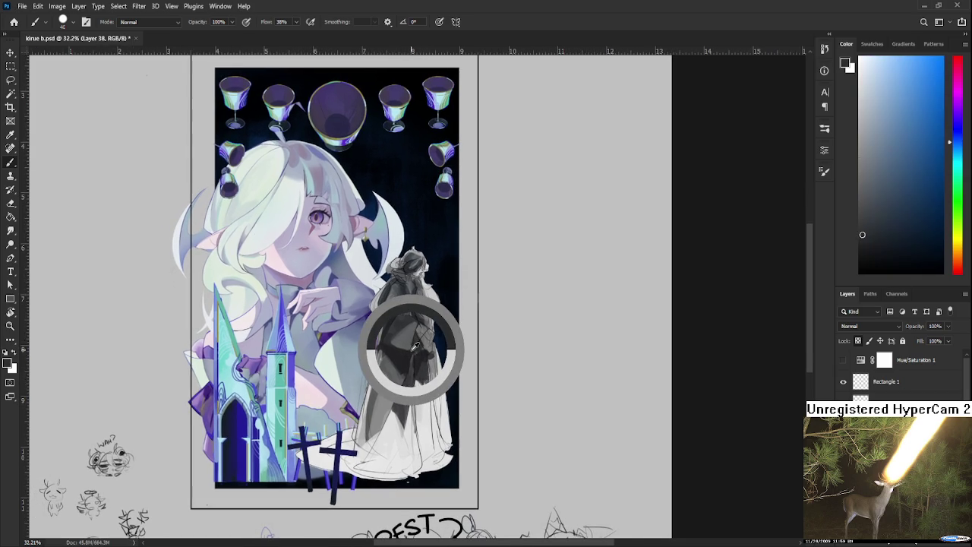
pyautogui.moveTo(388, 339); pyautogui.dragTo(372, 349)
pyautogui.keyDown('alt'); pyautogui.click(371, 348); pyautogui.keyUp('alt')
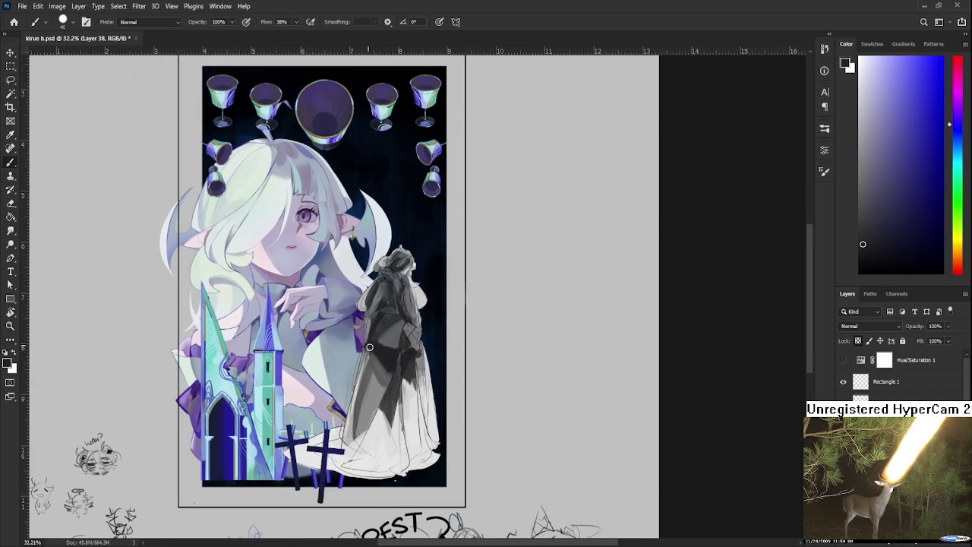
pyautogui.keyDown('alt'); pyautogui.click(373, 357); pyautogui.keyUp('alt')
pyautogui.moveTo(402, 350); pyautogui.dragTo(381, 362)
pyautogui.keyDown('alt'); pyautogui.click(377, 369); pyautogui.keyUp('alt')
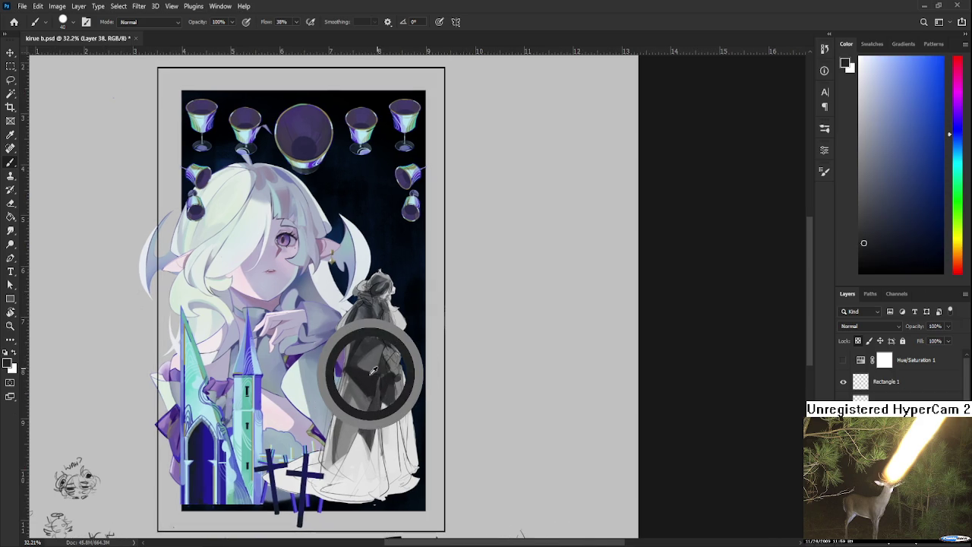